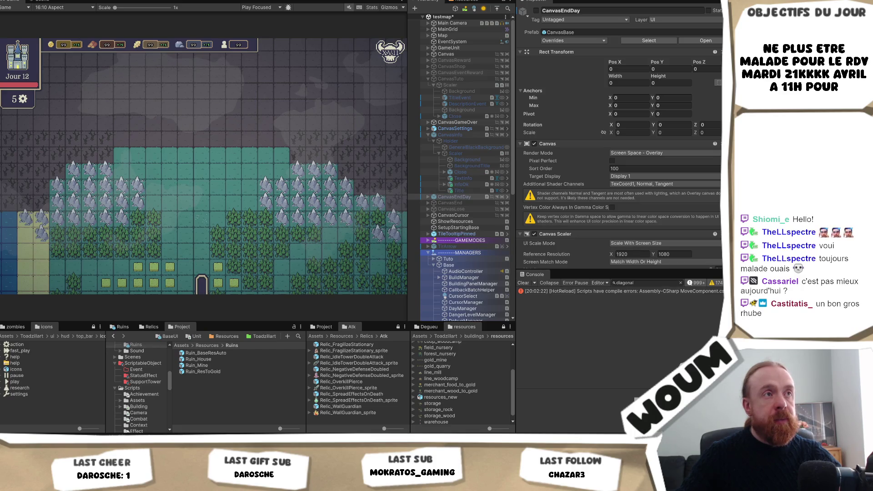
Switch from Unity to the Codecks window to view the Playtest card board.
key("alt+Tab")
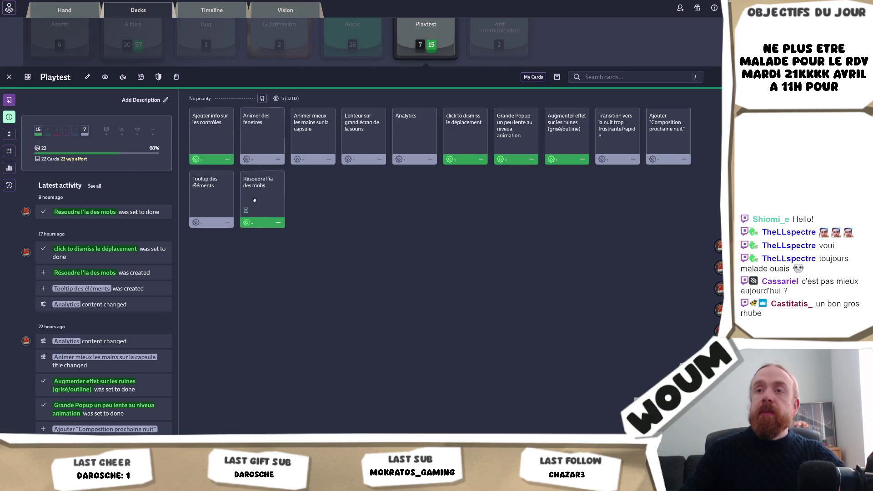
mouse_move(719, 288)
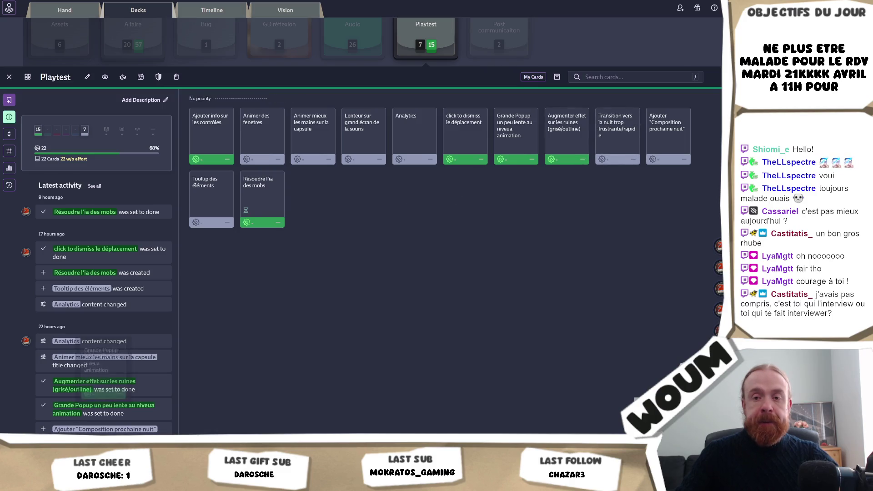
Back in Unity, select CanvasEndDay and expand it and its Holder child in the Hierarchy.
key("alt+Tab")
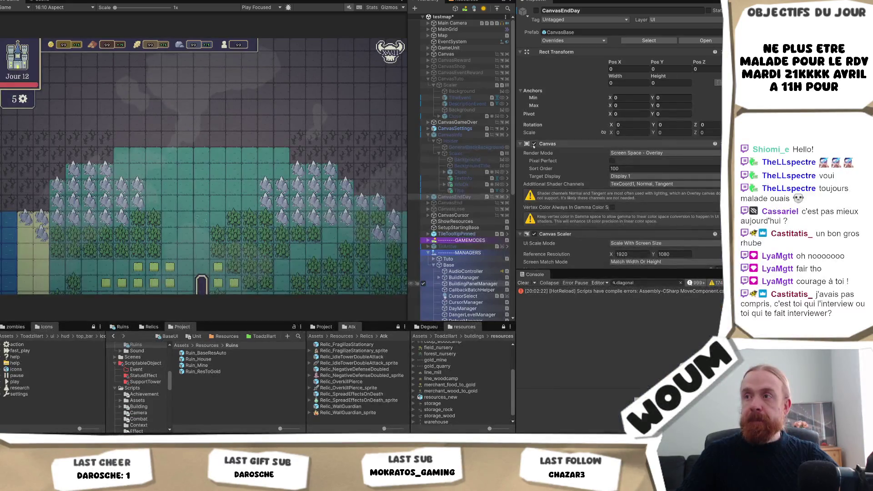
left_click(429, 196)
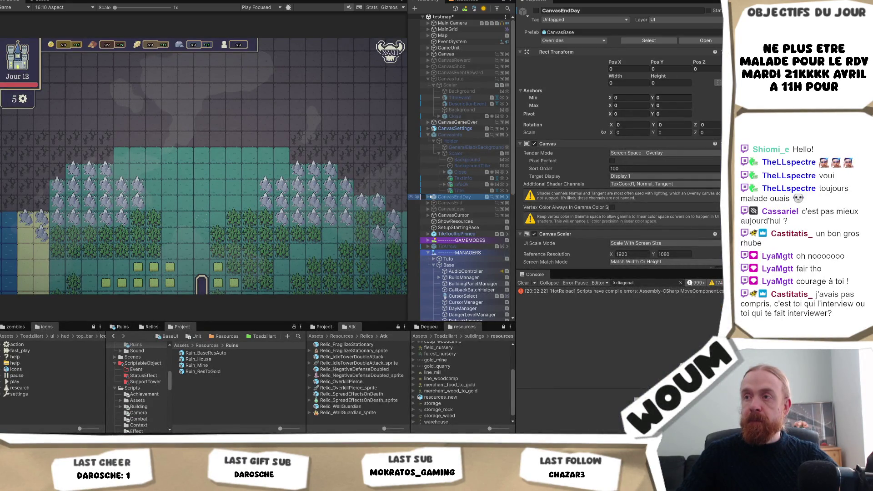
left_click(428, 197)
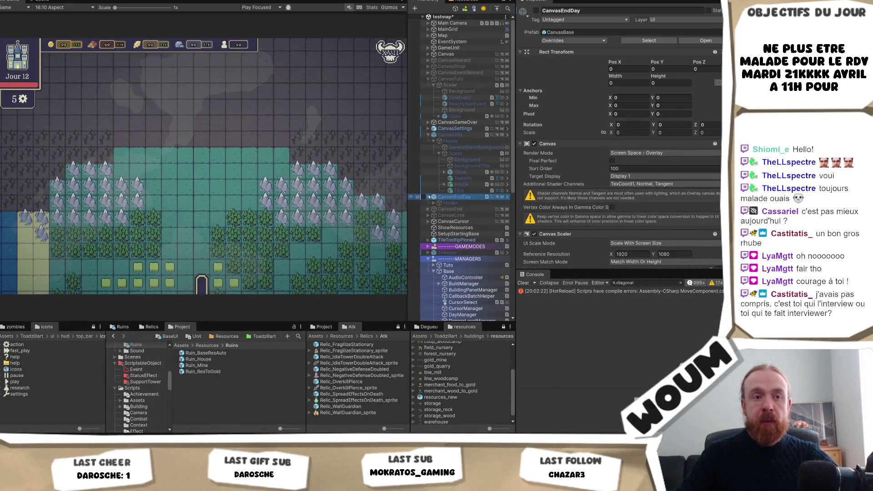
left_click(435, 202)
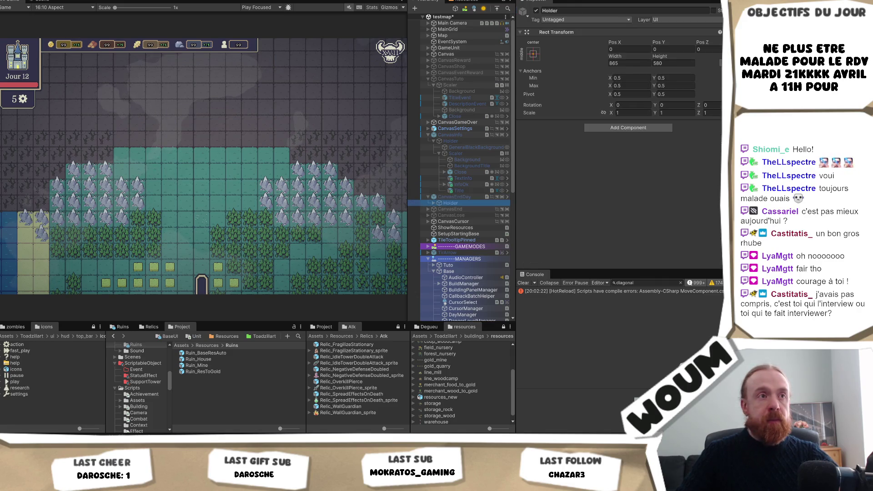
key("alt+Tab")
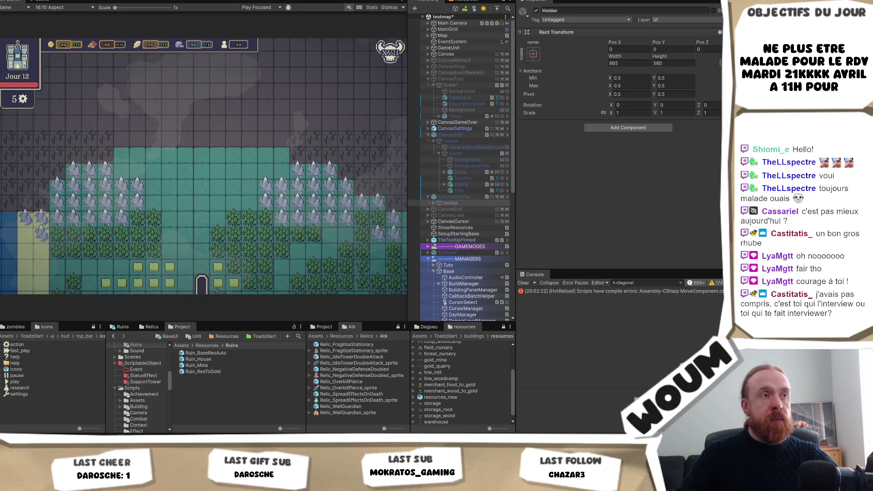
left_click(436, 203)
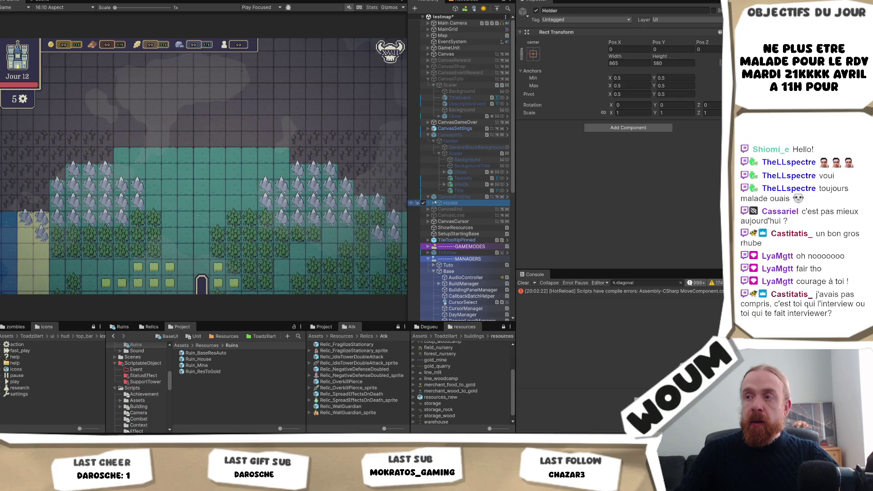
left_click(433, 202)
Activate CanvasEndDay so the DANGER popup shows, and expand Scaler to list its parts.
left_click(448, 197)
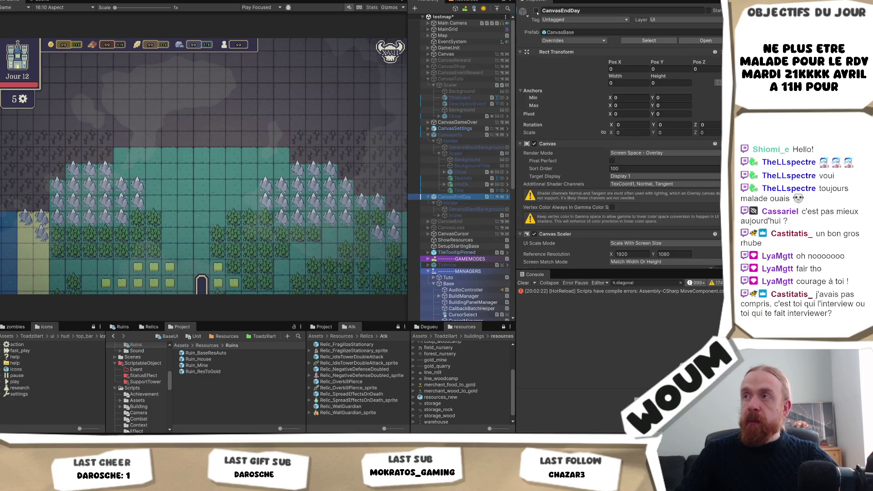
left_click(537, 10)
left_click(461, 209)
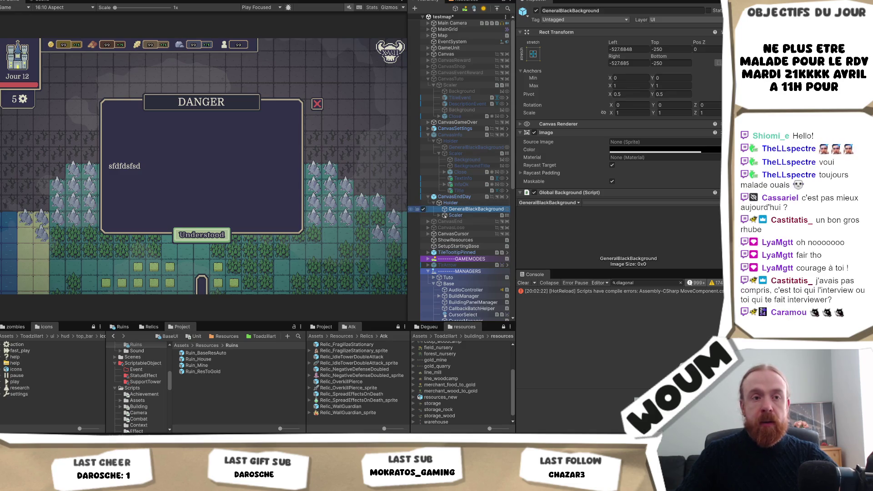
left_click(440, 215)
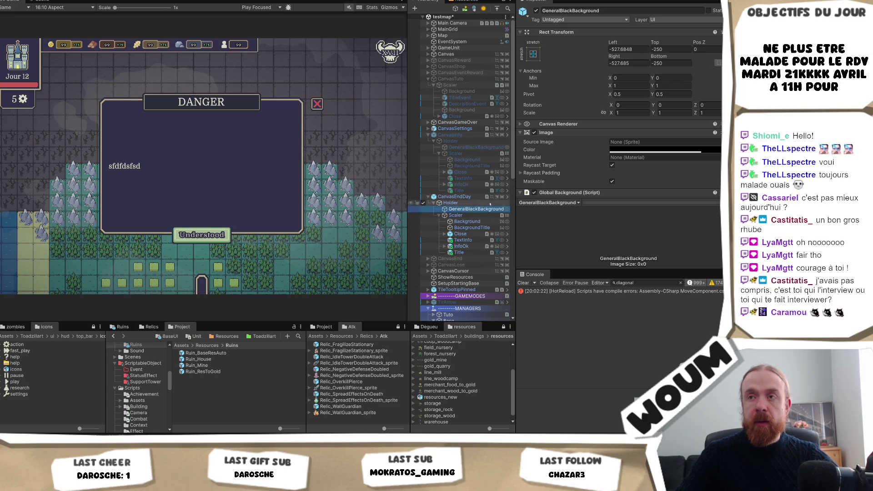
left_click(463, 210)
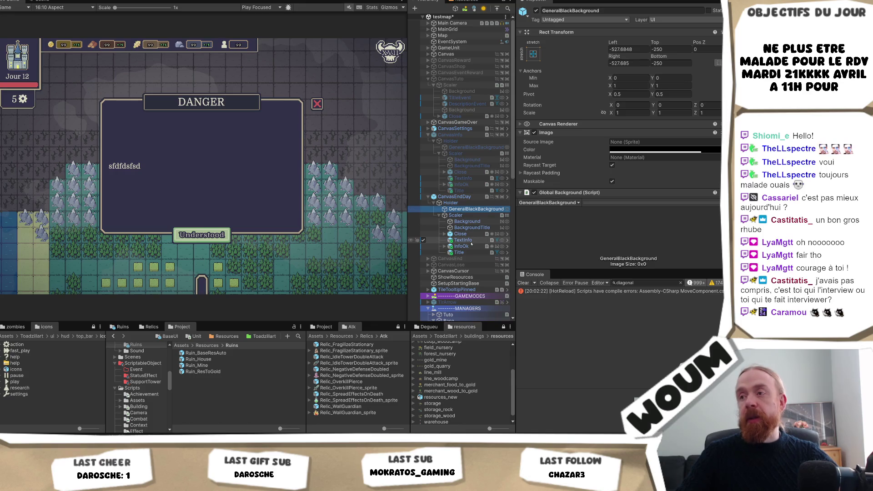
left_click(469, 199)
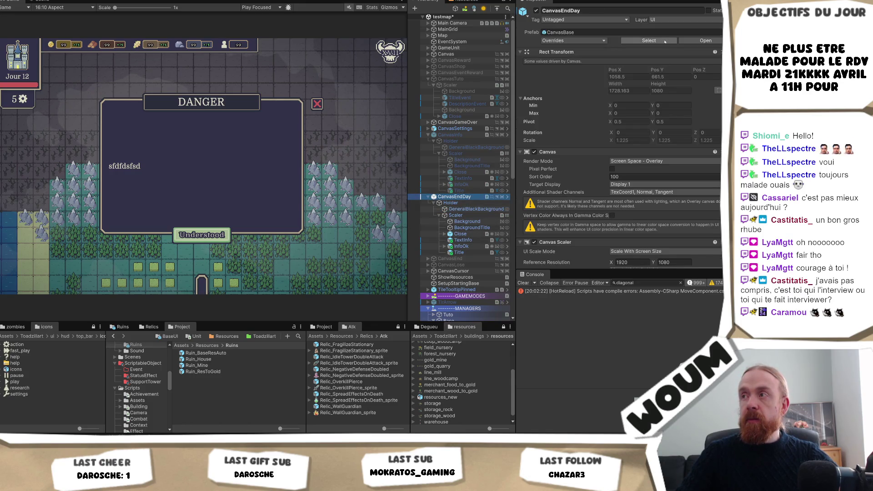
Unpack CanvasEndDay completely from its prefab.
left_click(700, 41)
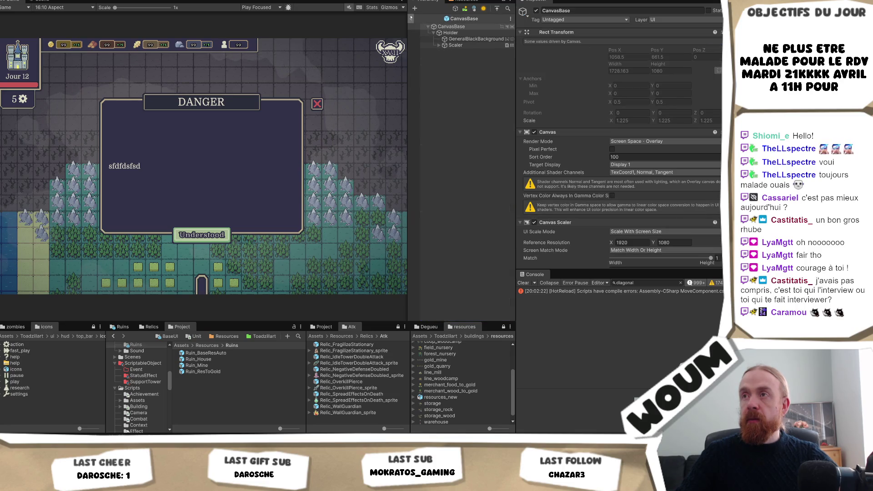
left_click(412, 18)
right_click(463, 198)
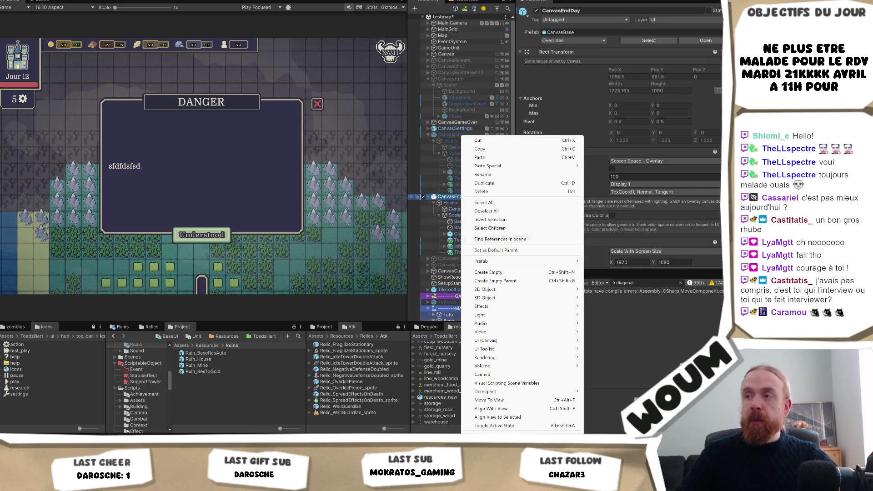
mouse_move(536, 262)
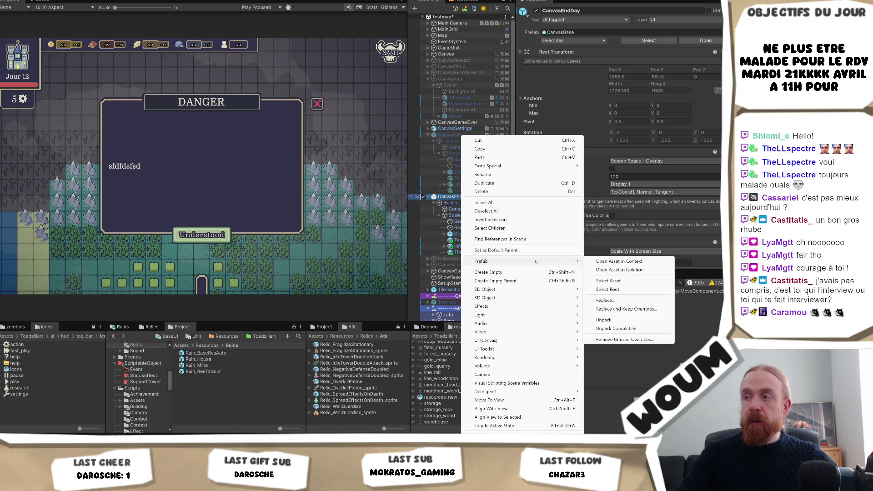
left_click(616, 328)
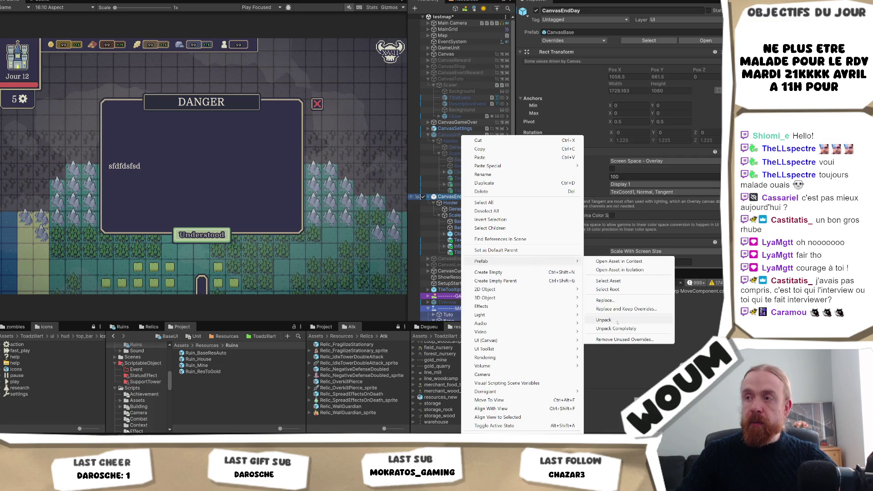
Delete the GeneralBlackBackground object and the Close button with its child.
left_click(465, 209)
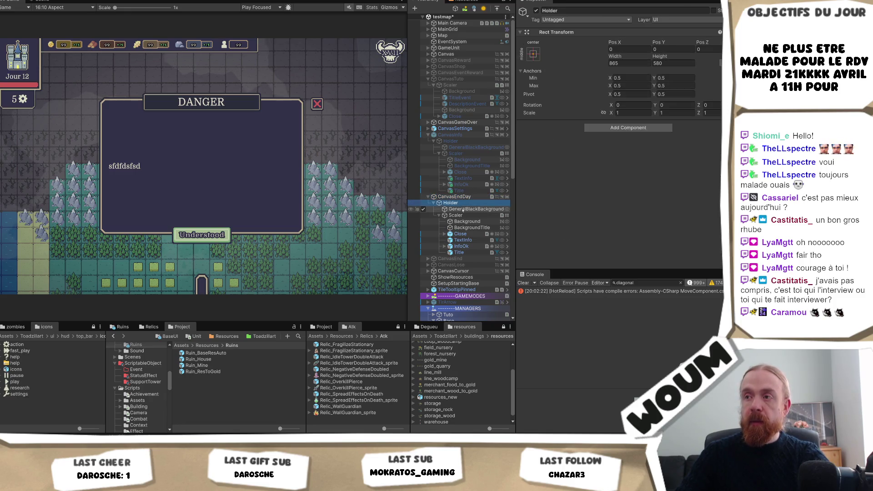
key("Delete")
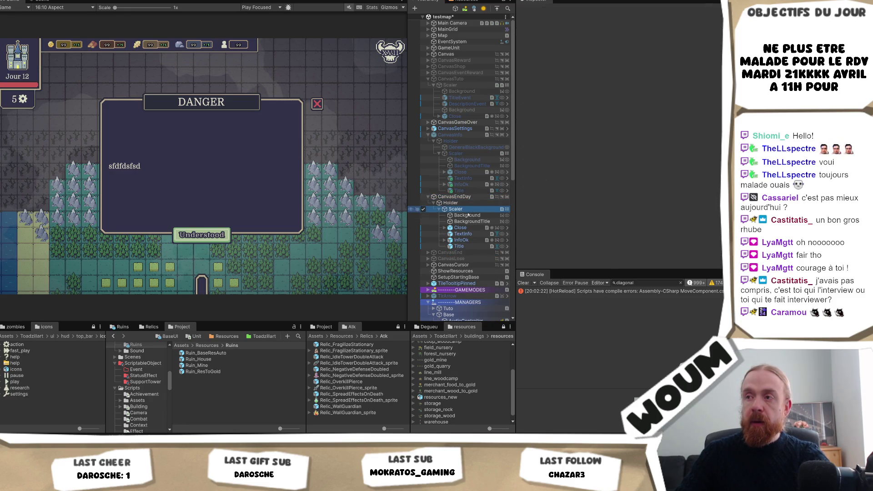
left_click(466, 209)
left_click(468, 228)
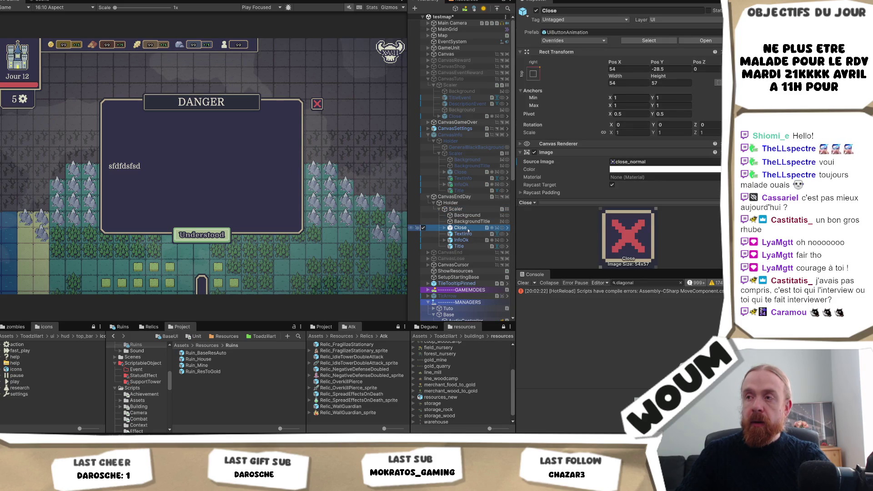
left_click(444, 228)
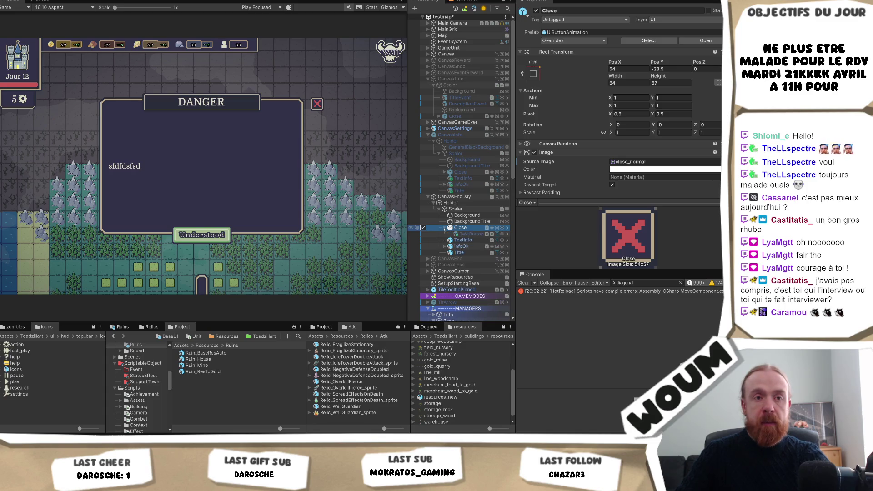
left_click(471, 241)
key("Delete")
Expand the InfoOk button and select its InfoText label.
left_click(461, 234)
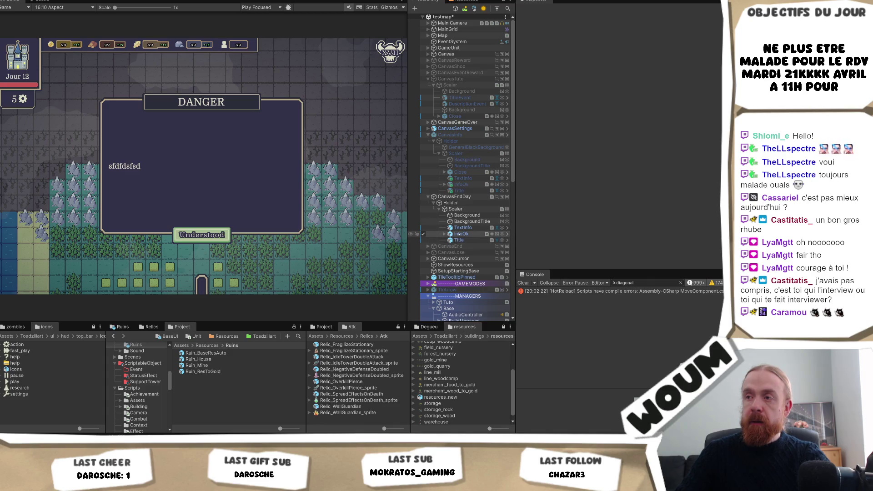
left_click(444, 234)
left_click(469, 240)
scroll(618, 144, "down", 10)
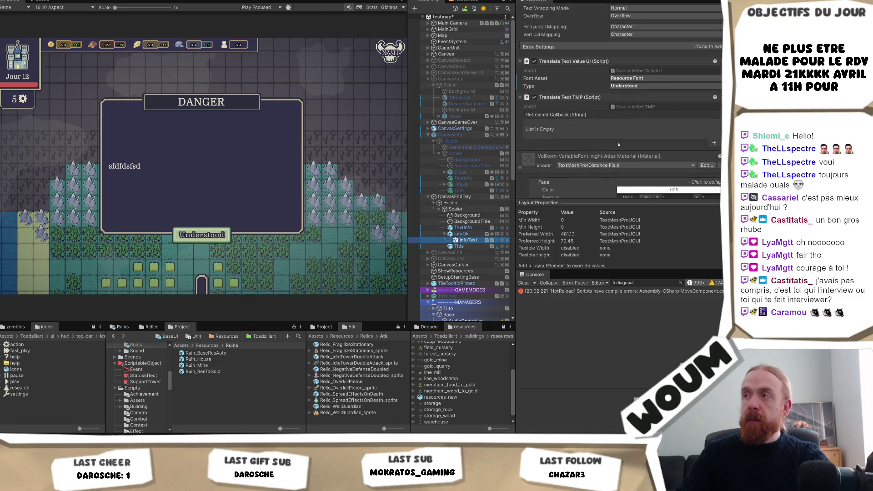
Set InfoText's translation type to End Of Day_Button, then select the InfoOk button.
left_click(625, 86)
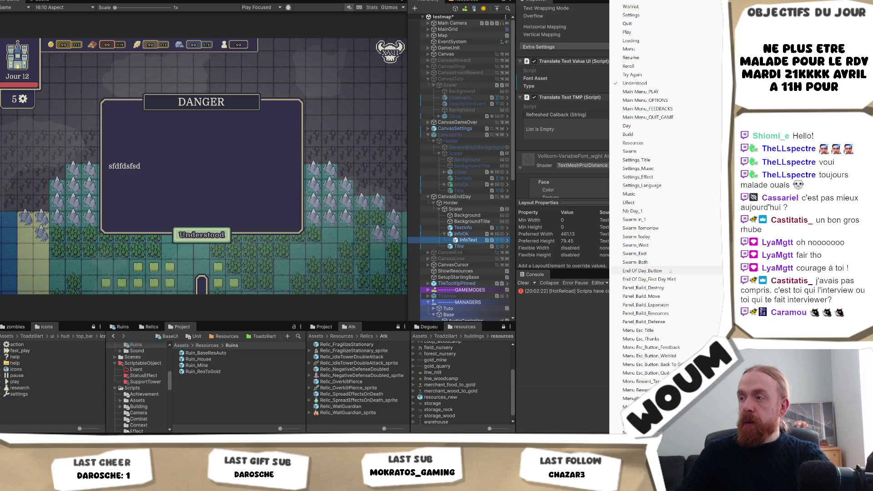
left_click(655, 271)
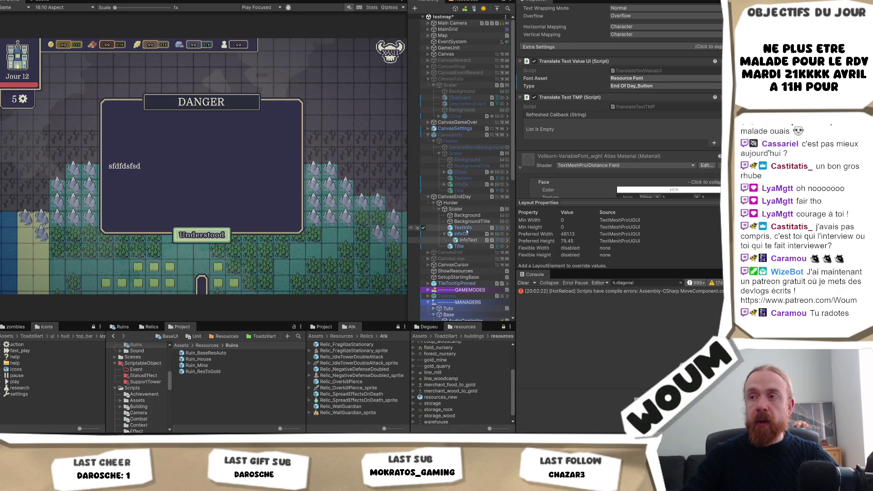
left_click(462, 233)
left_click(459, 246)
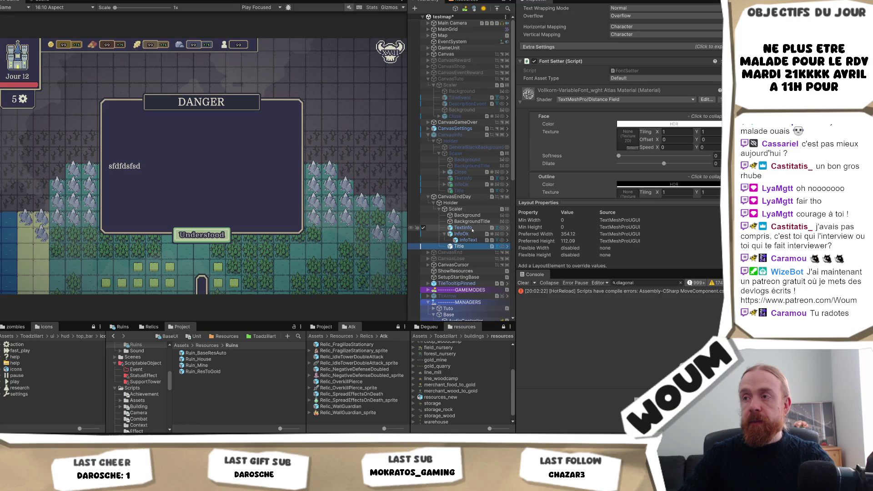
left_click(461, 234)
scroll(637, 136, "up", 2)
scroll(686, 105, "up", 5)
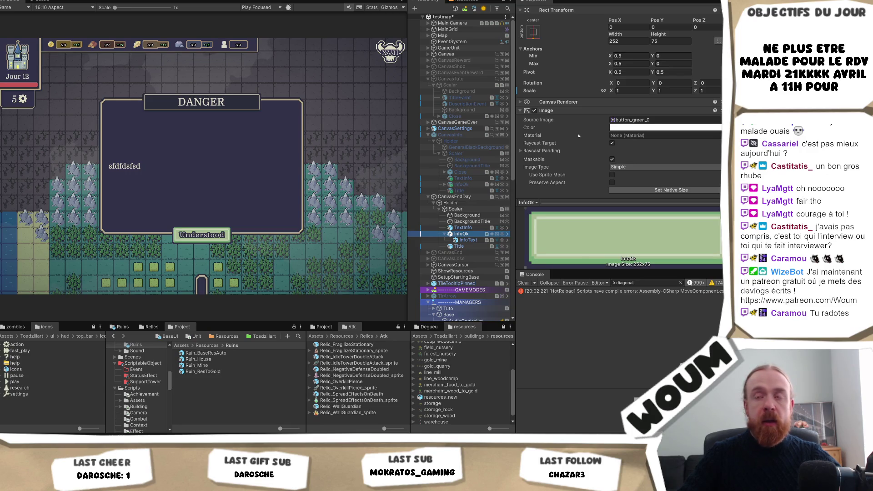
Change the button label text to 'End The Day'.
left_click(468, 240)
left_click(590, 155)
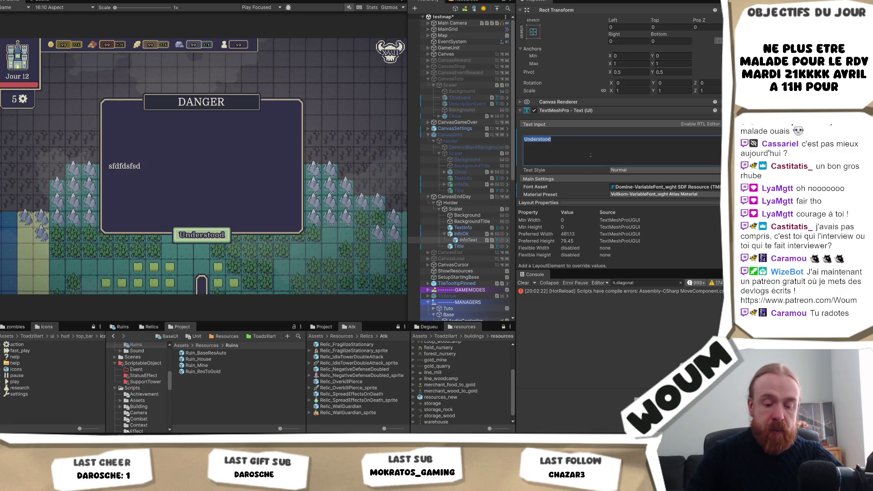
type("End The Day")
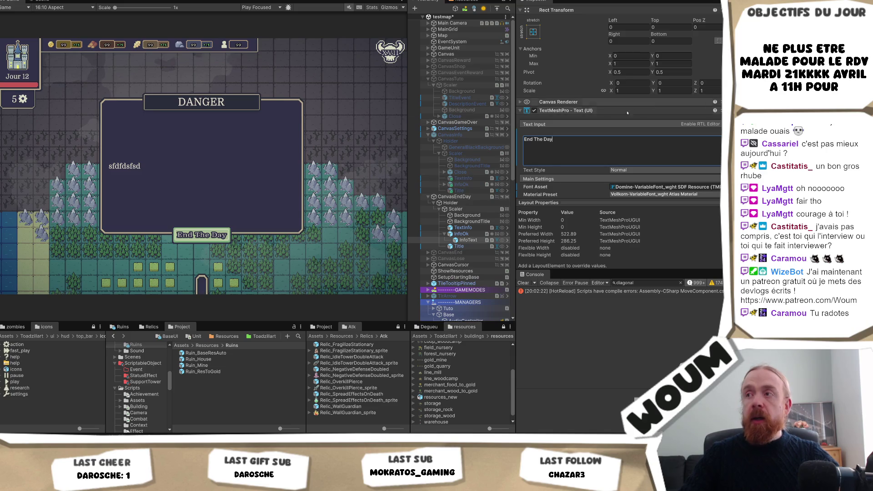
Delete the panel's Background and BackgroundTitle images.
left_click(468, 216)
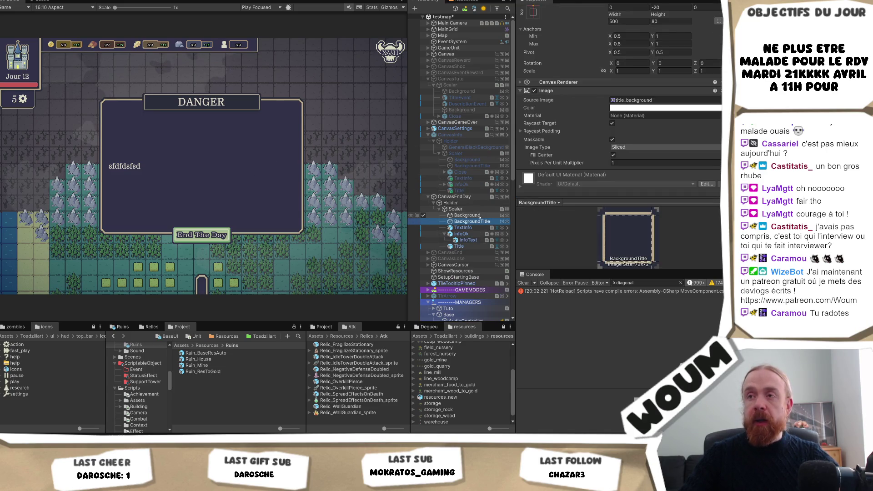
left_click(473, 221, "shift")
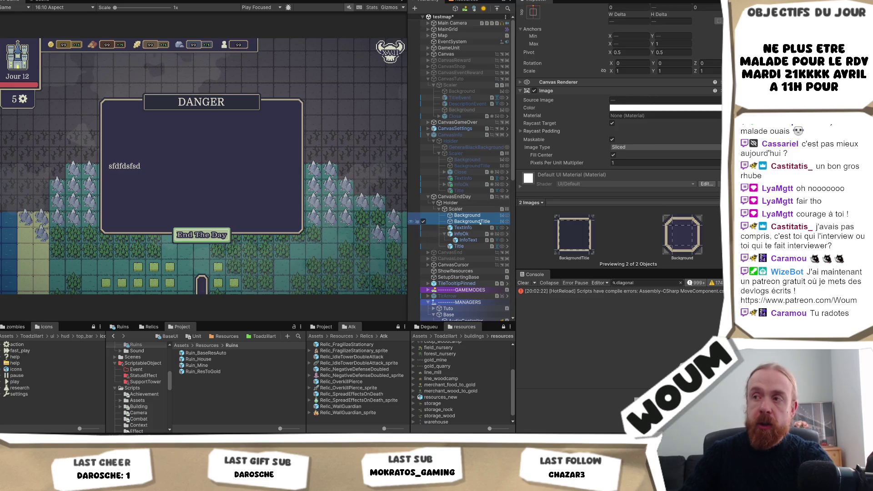
key("Delete")
left_click(463, 215)
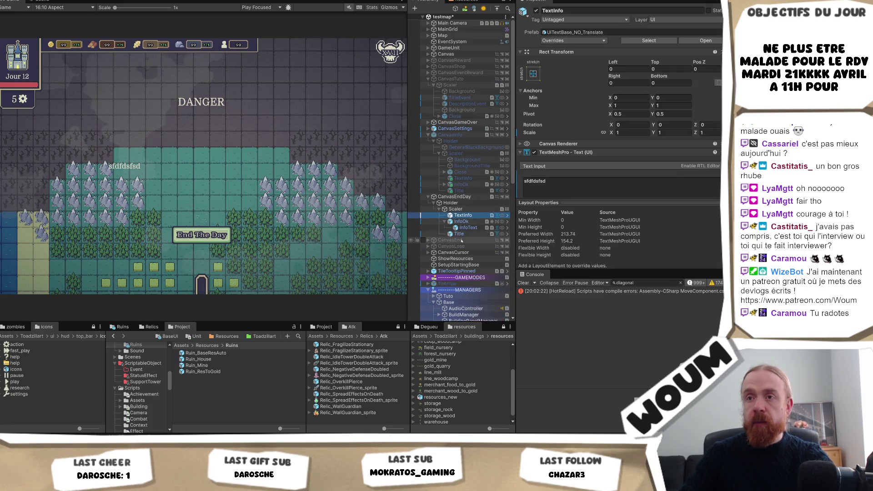
Delete the placeholder TextInfo and Title, and anchor the End The Day button bottom-right.
left_click(459, 234, "shift")
key("Delete")
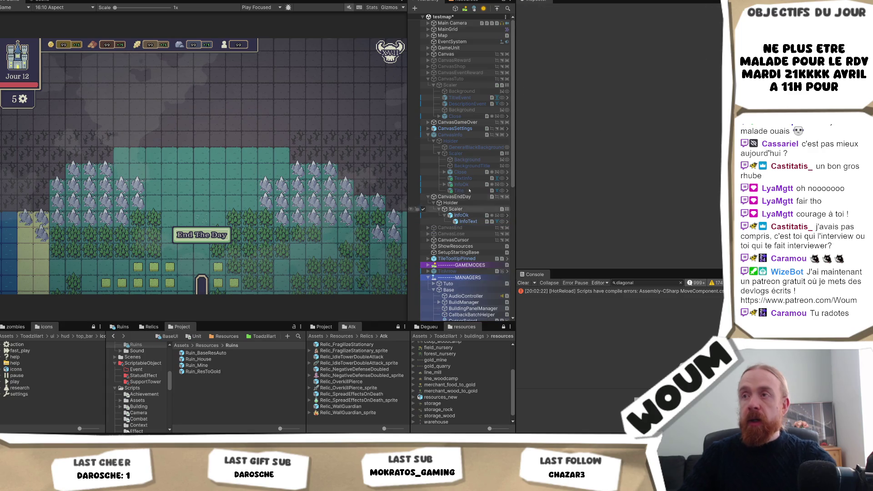
left_click(460, 215)
left_click(532, 74)
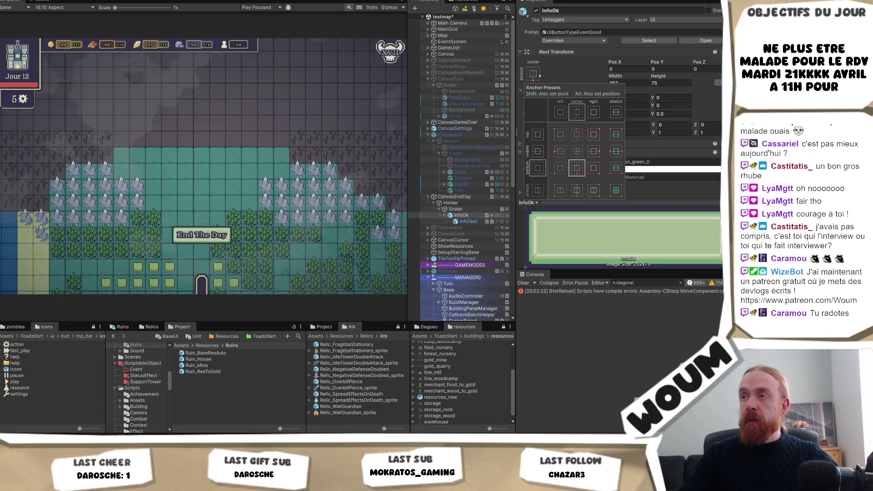
left_click(595, 170)
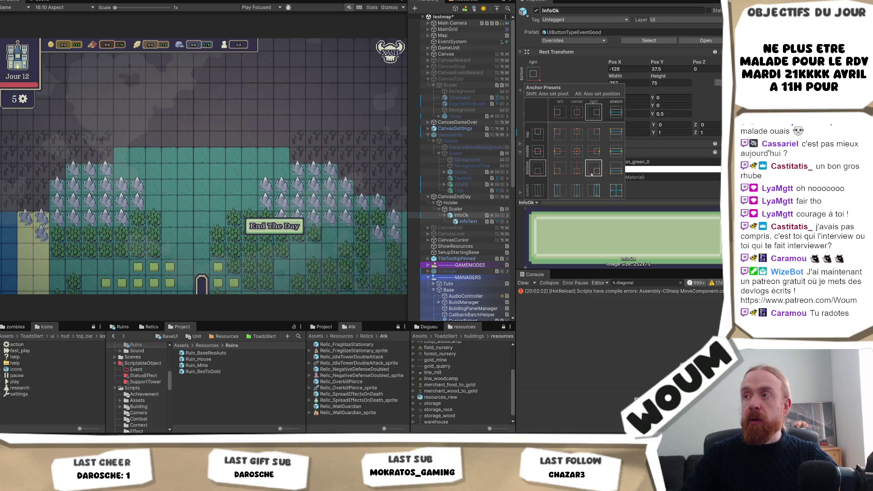
Set the End The Day button's Pos X to 0.
left_click(454, 197)
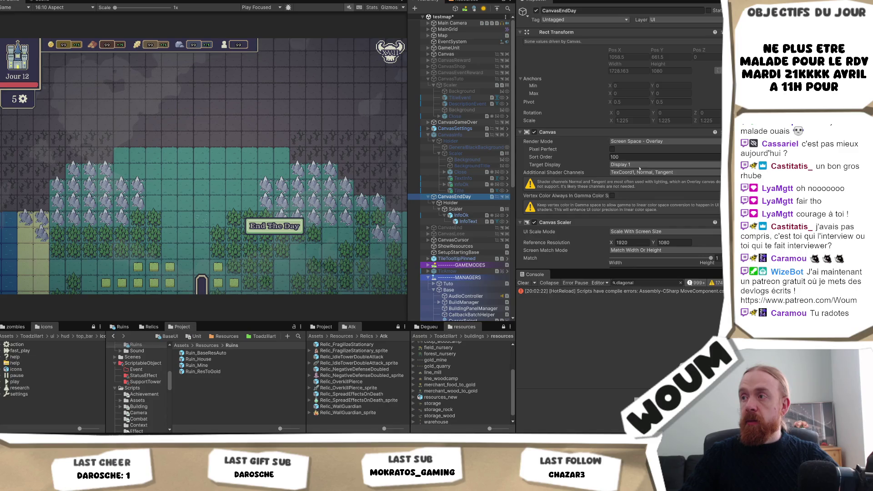
left_click(460, 215)
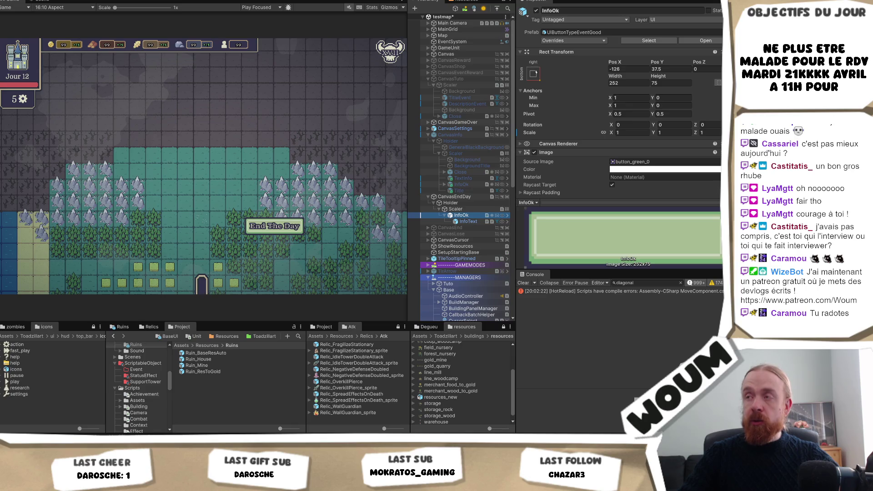
left_click(631, 67)
type("0")
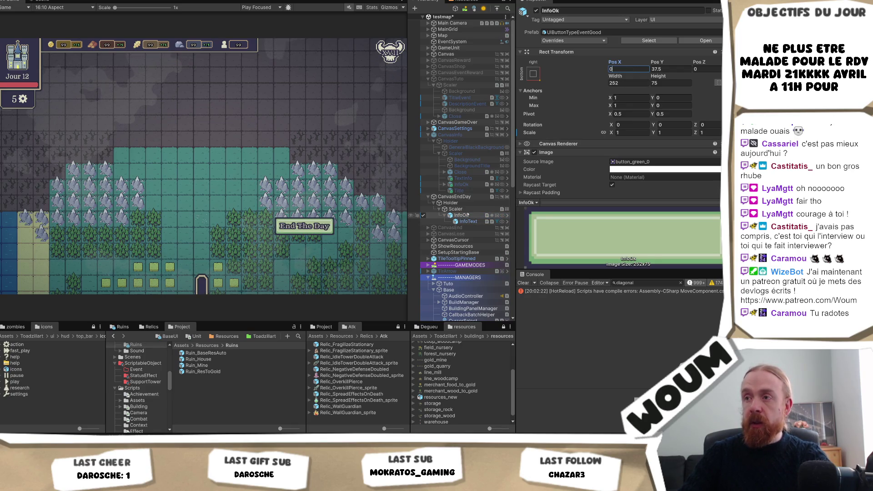
Anchor the Scaler bottom-right and re-anchor the End The Day button bottom-right.
left_click(455, 209)
left_click(533, 55)
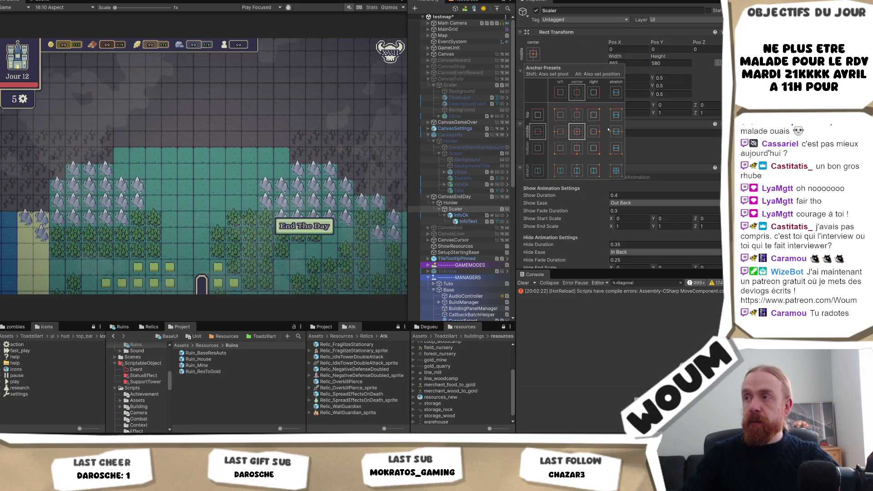
left_click(593, 147)
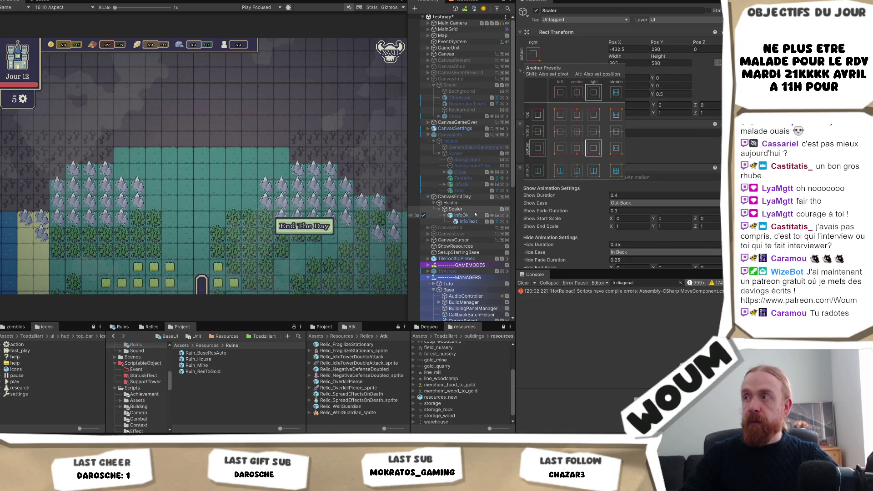
left_click(473, 216)
left_click(477, 215)
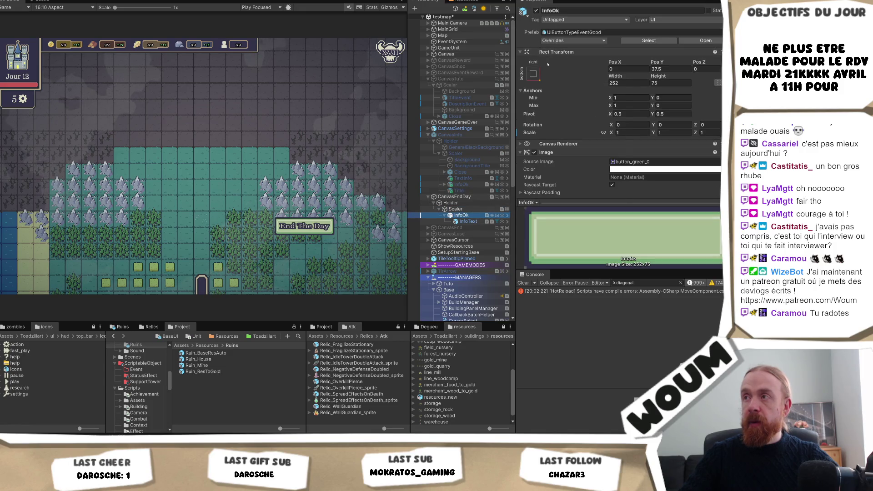
left_click(532, 74)
left_click(577, 151, "alt")
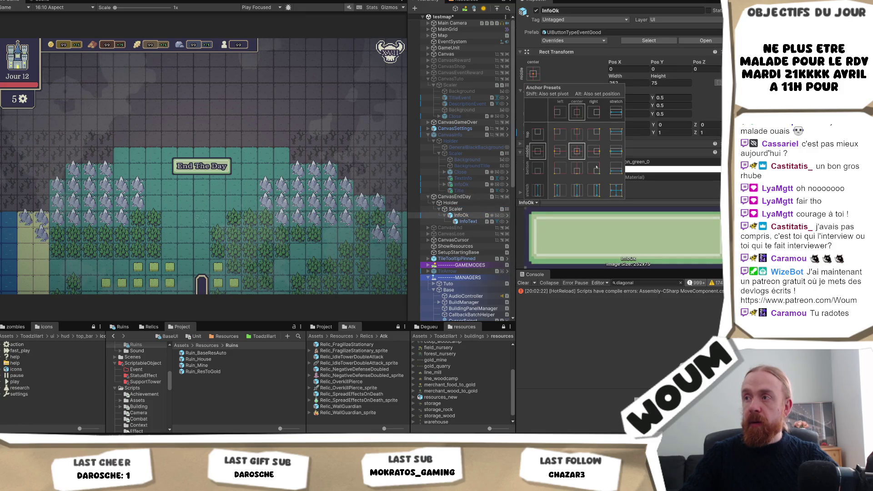
left_click(595, 167, "alt")
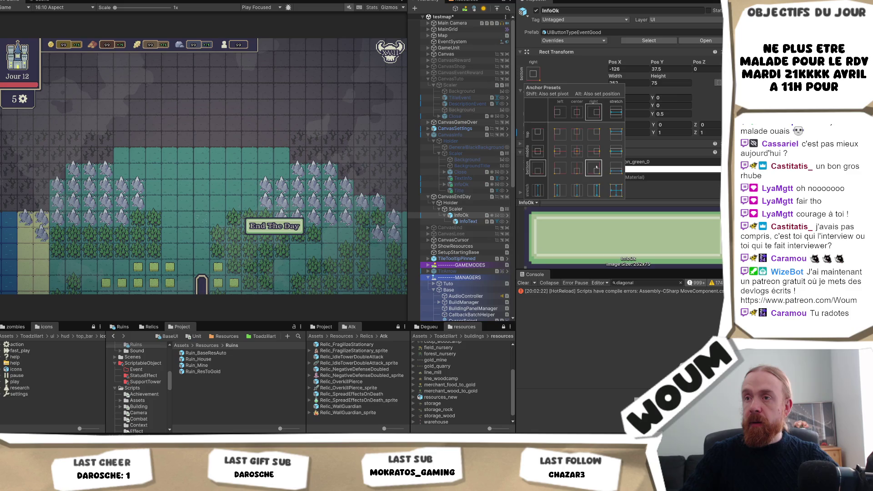
Apply Scaler's anchor preset with pivot and position, setting Pos X and Pos Y to 0.
left_click(461, 208)
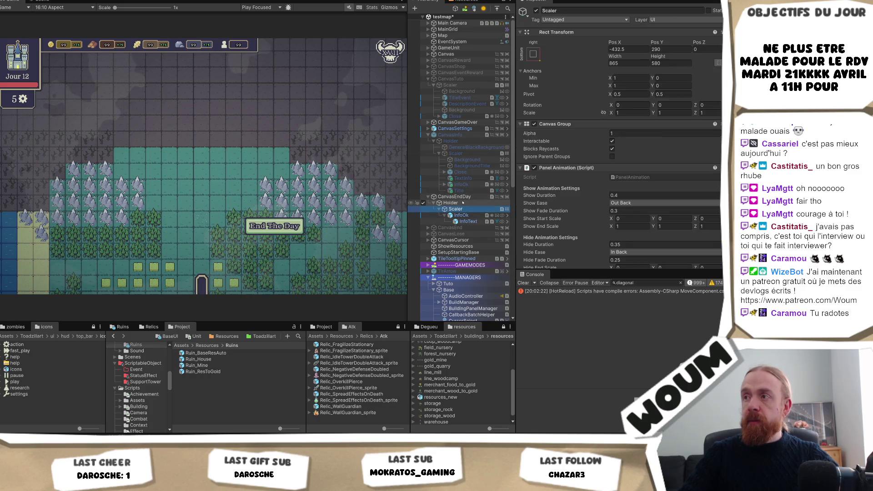
left_click(623, 63)
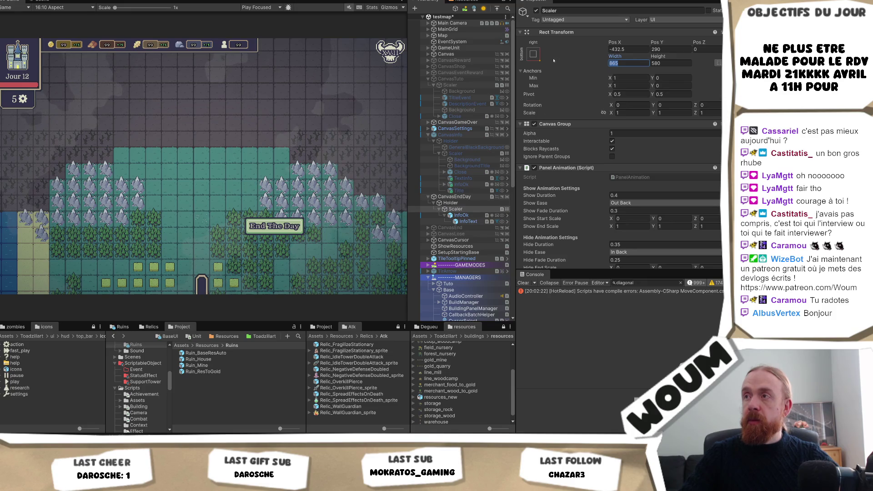
left_click(534, 54)
key("alt")
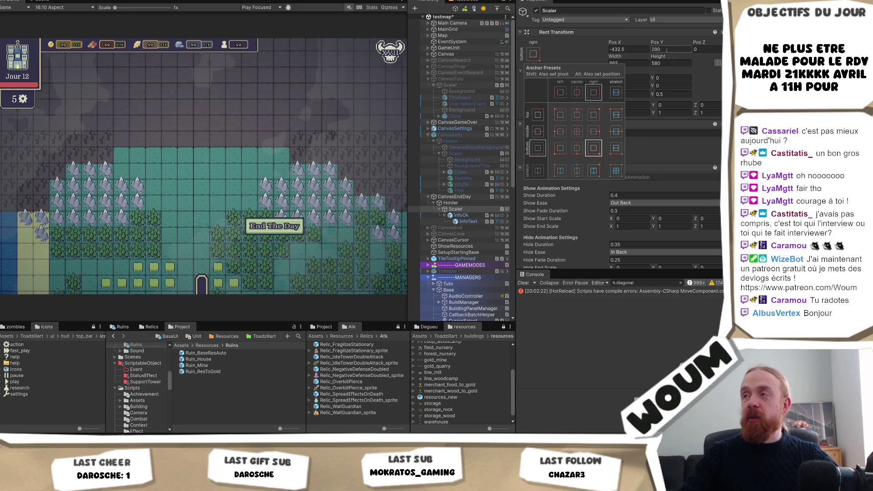
left_click(629, 49)
type("0")
left_click(661, 50)
type("0")
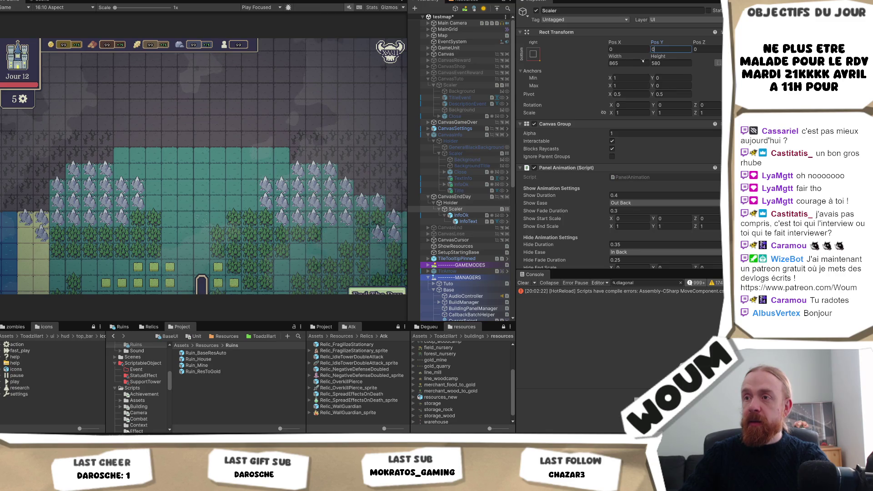
Try Scaler width and height 0 with bottom-right anchors on Scaler and the button.
left_click(462, 215)
left_click(532, 73)
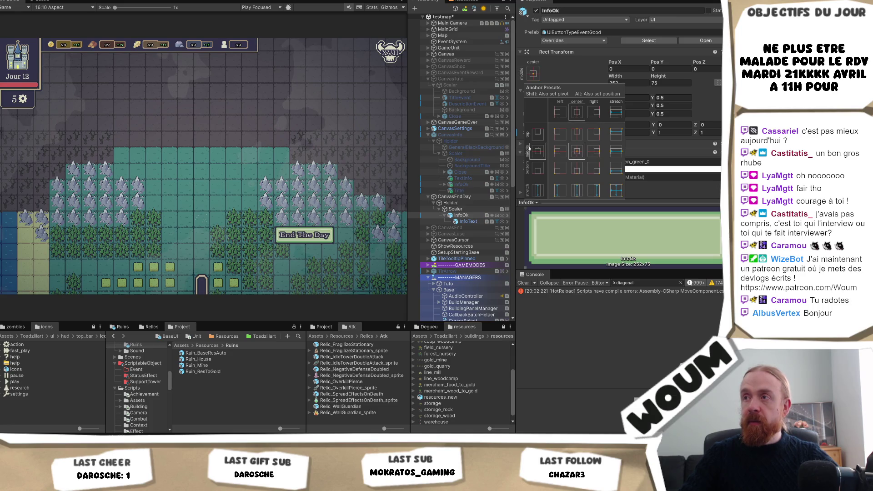
left_click(455, 209)
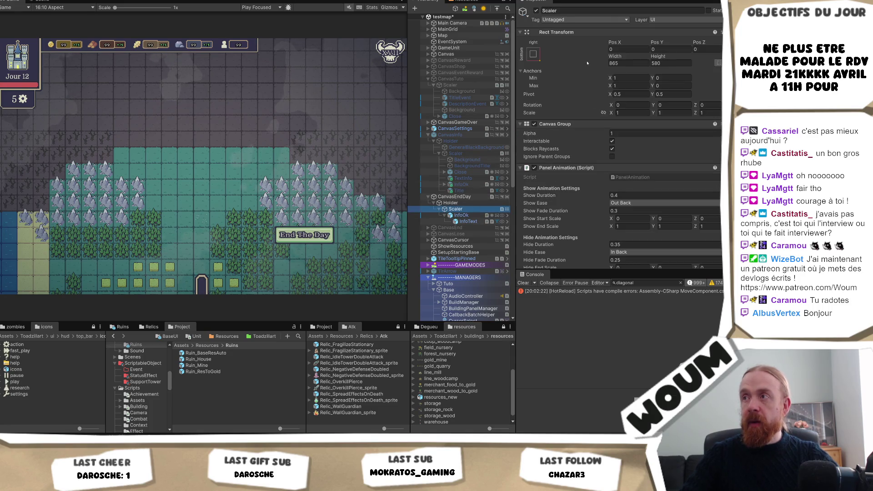
left_click(627, 64)
type("0")
key("Tab")
type("0")
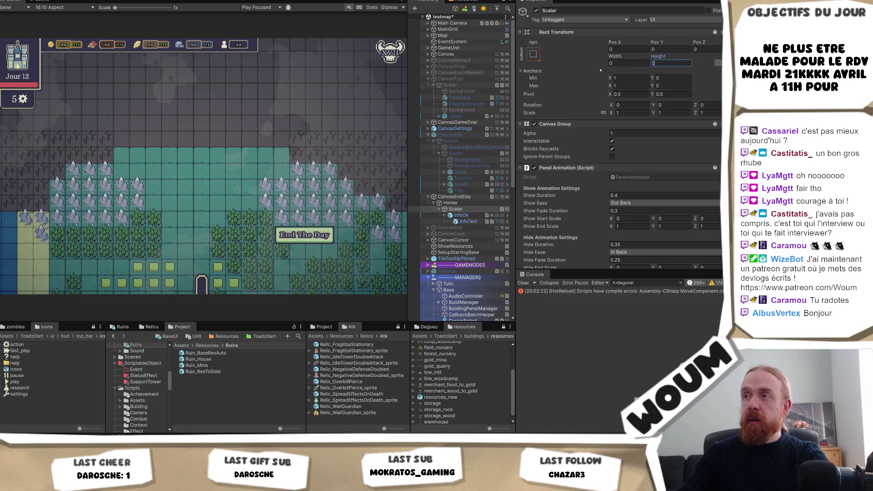
left_click(533, 54)
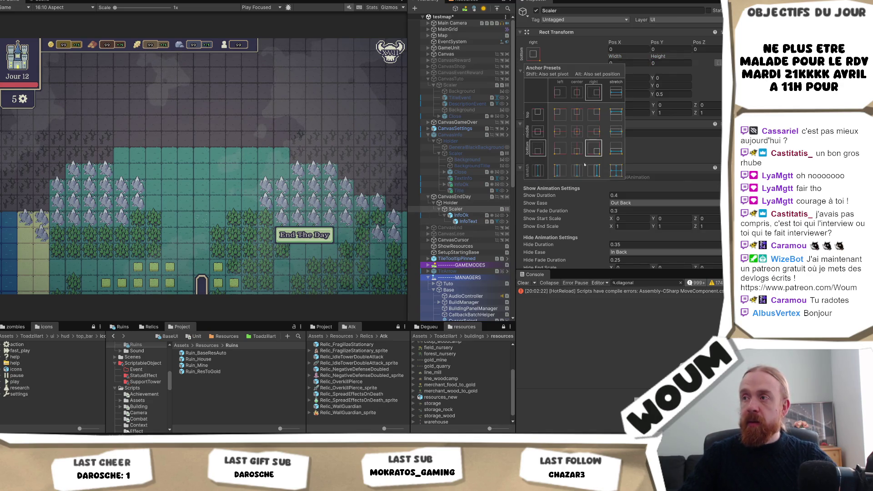
left_click(595, 153)
left_click(461, 215)
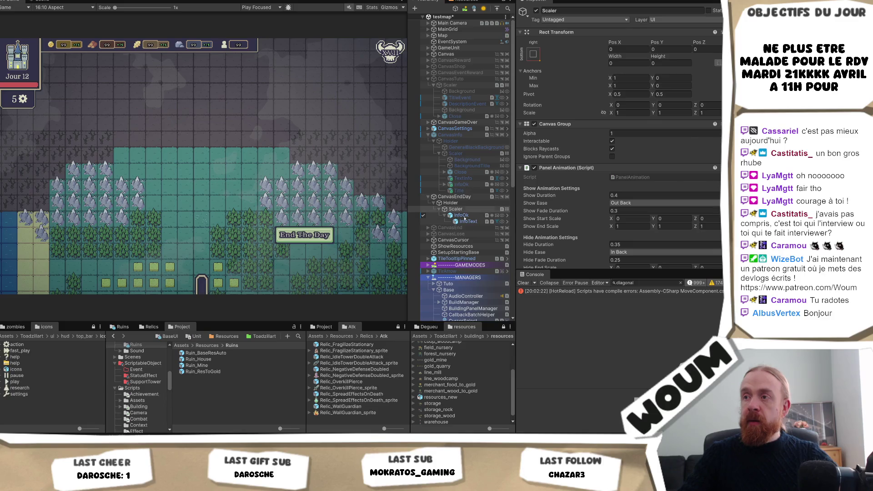
left_click(530, 74)
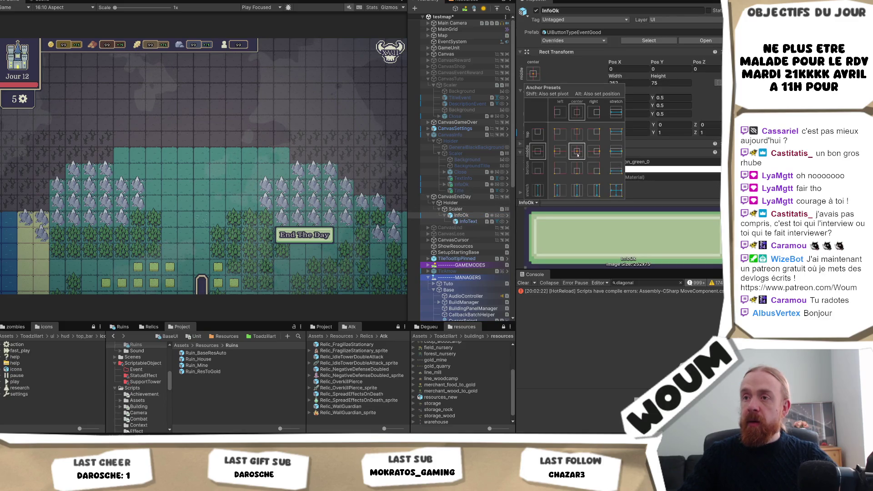
left_click(593, 169, "alt")
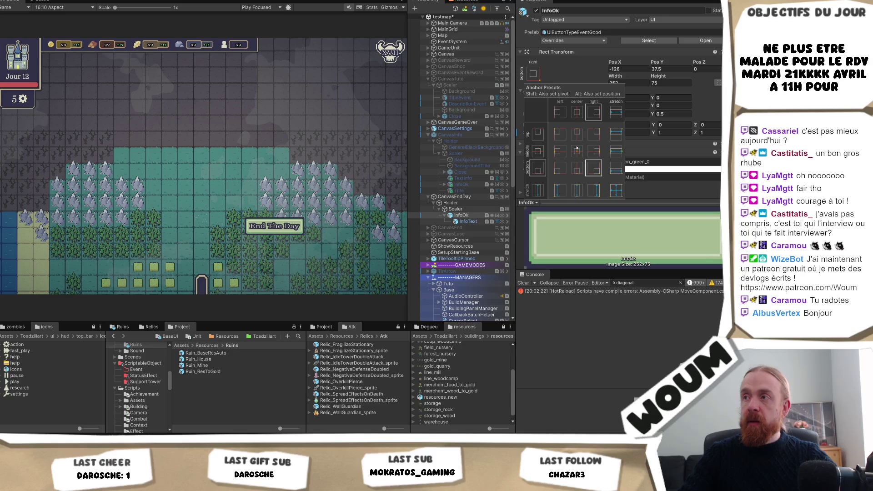
Try Scaler width and height 1 and a different anchor on the End The Day button.
left_click(456, 208)
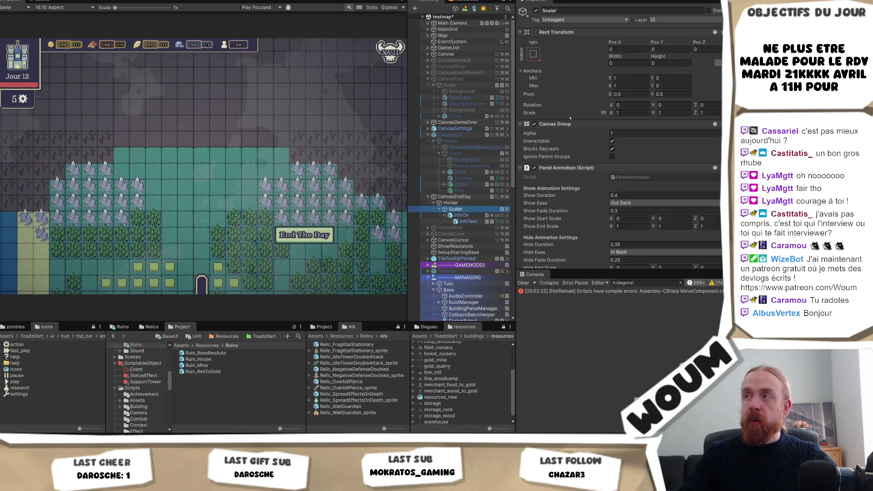
left_click(627, 64)
type("1")
key("Tab")
type("1")
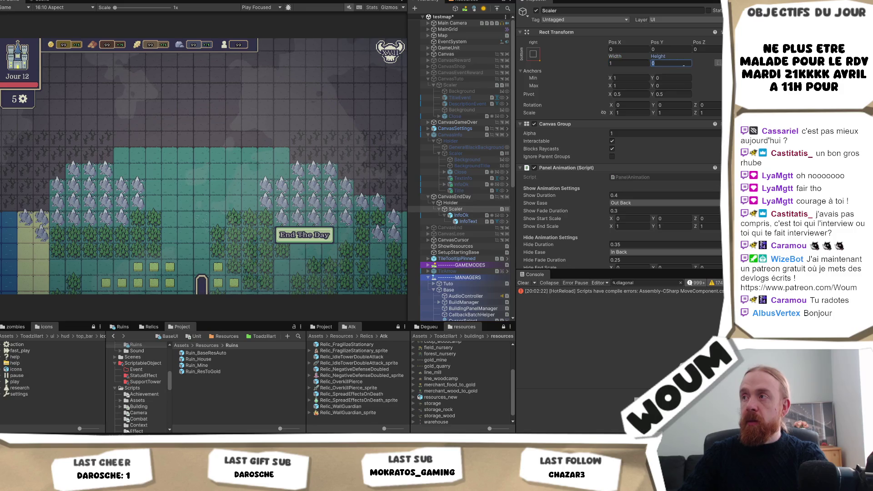
left_click(533, 53)
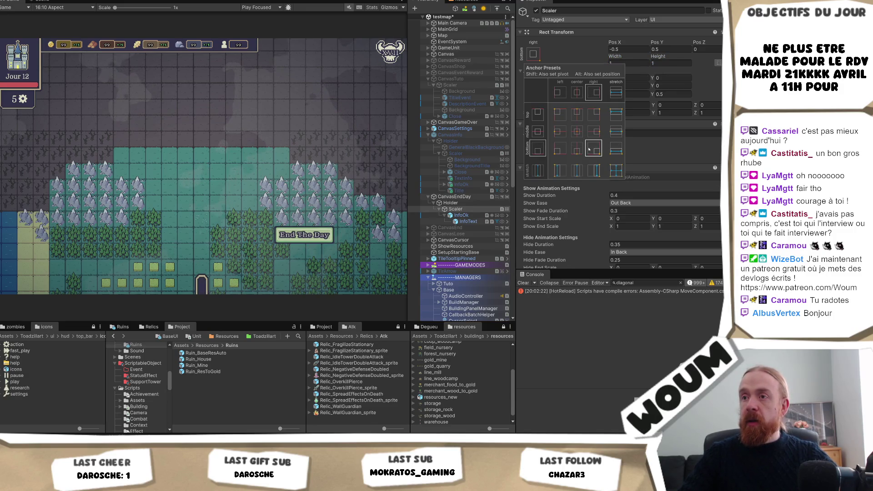
left_click(461, 215)
left_click(533, 74)
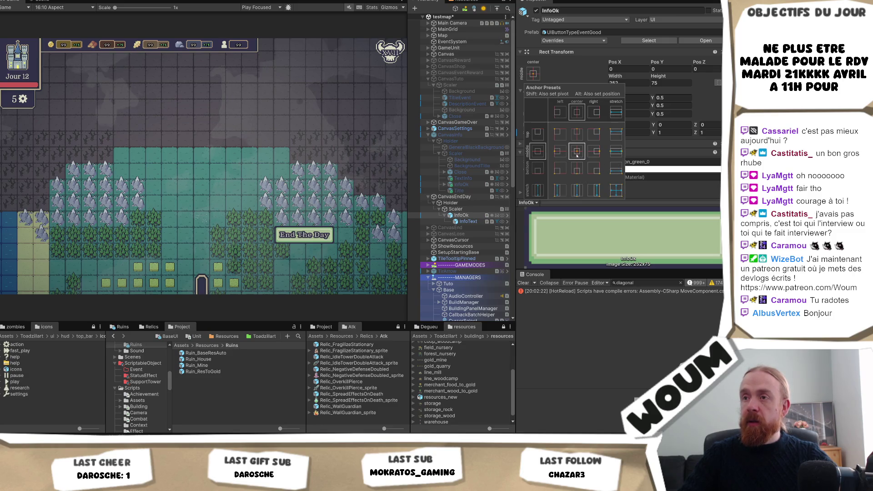
left_click(592, 167)
Undo the trial changes, restoring the button's anchor and Scaler's width to 865.
left_click(459, 209)
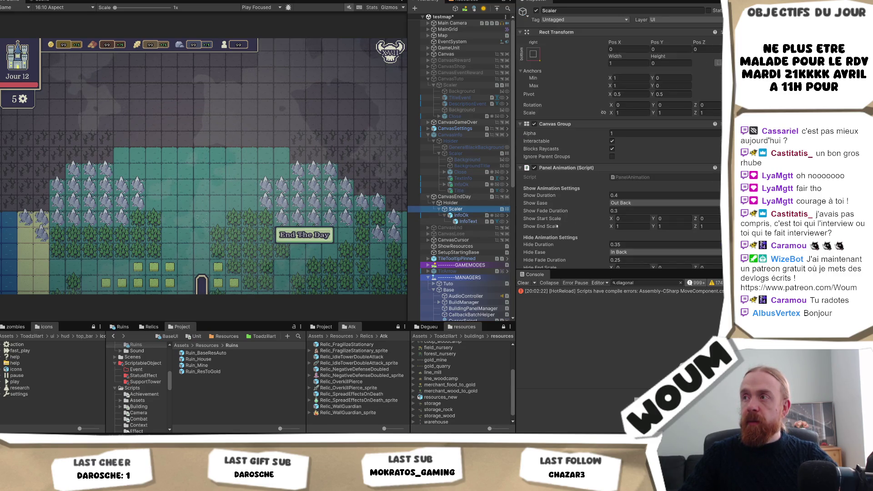
left_click(461, 215)
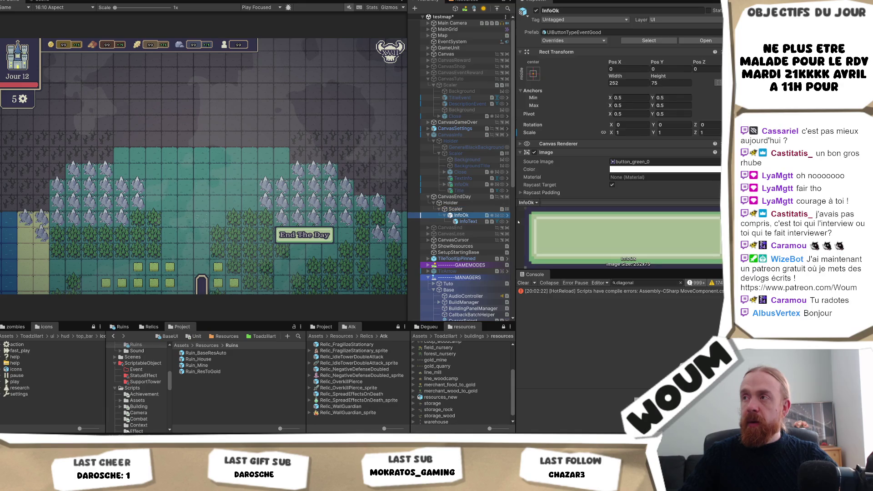
left_click(455, 209)
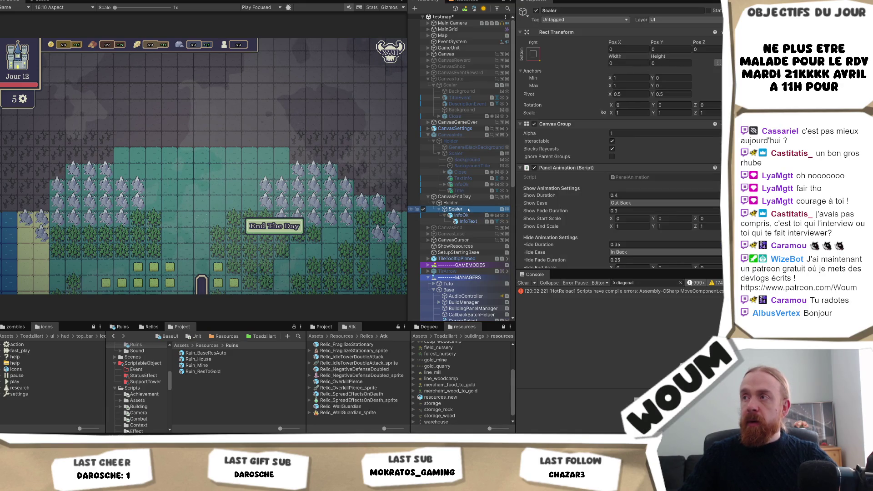
key("ctrl+z")
key("ctrl+z")
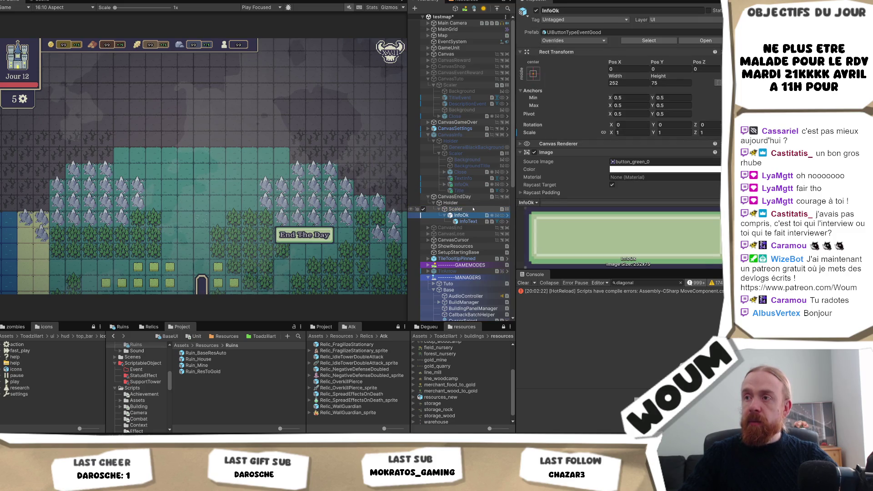
left_click(472, 210)
key("ctrl+z")
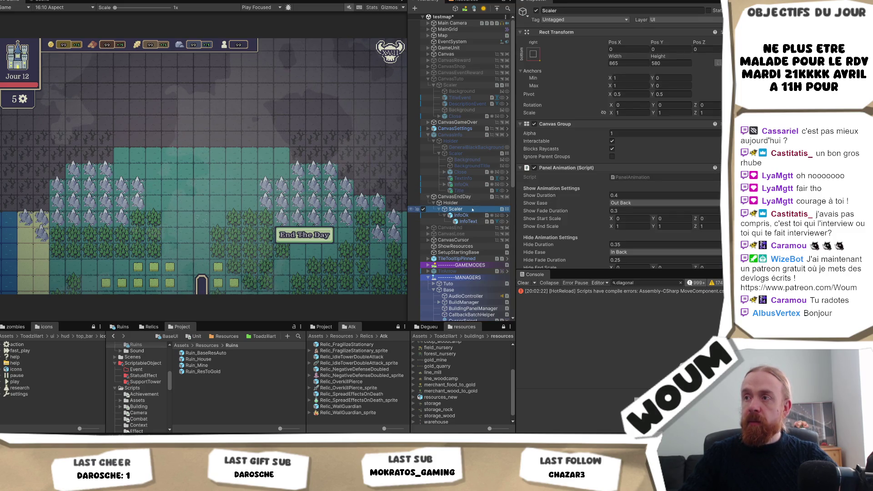
Apply another Scaler anchor preset and reset its Pos X to 0.
left_click(533, 54)
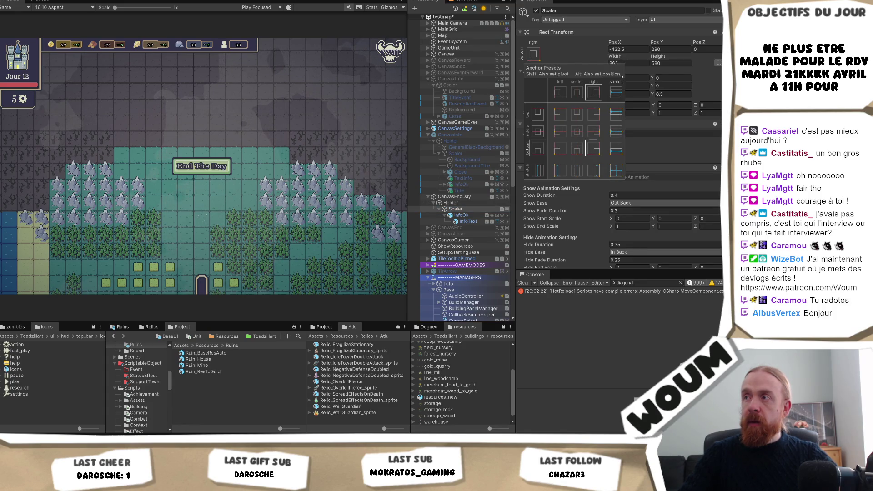
left_click(628, 49)
type("0")
key("Tab")
type("0")
left_click(461, 215)
left_click(533, 73)
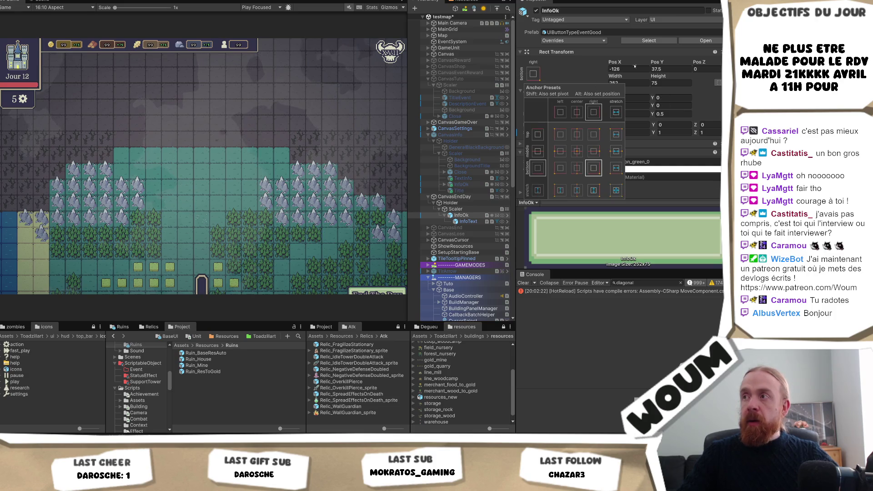
Pick the bottom-right preset for the End The Day button and enter Pos X -252, Pos Y 75.
left_click(593, 168, "alt")
left_click(634, 69)
type("0")
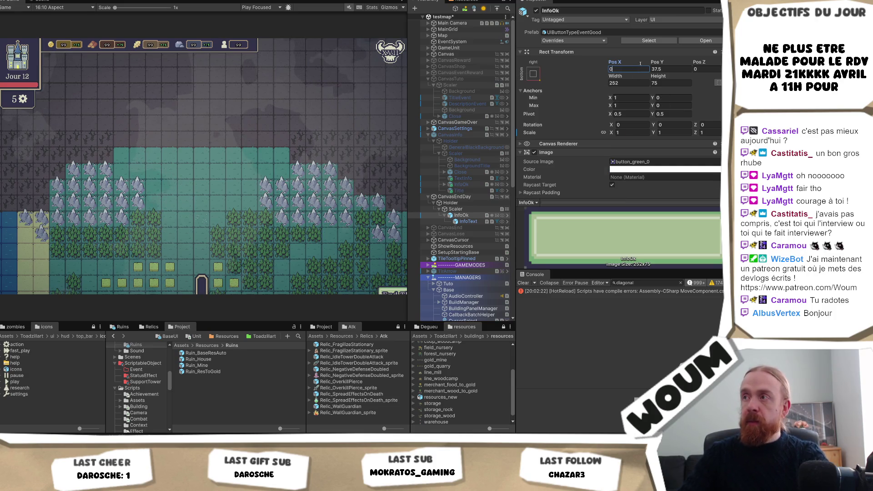
key("BackSpace")
type("252")
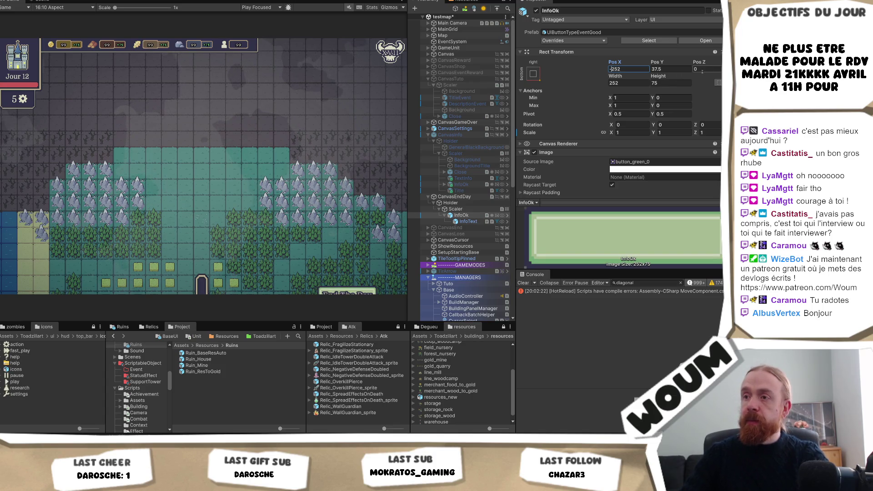
key("Home")
type("-")
left_click(665, 69)
type("75")
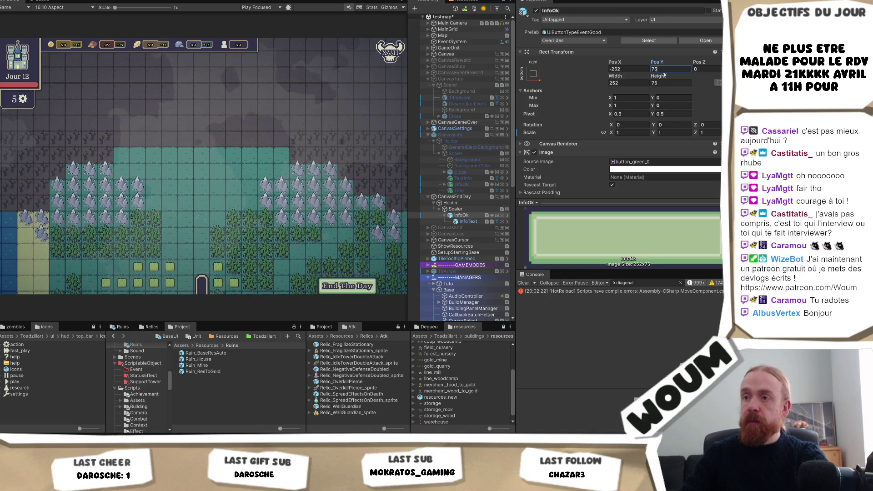
left_click(625, 69)
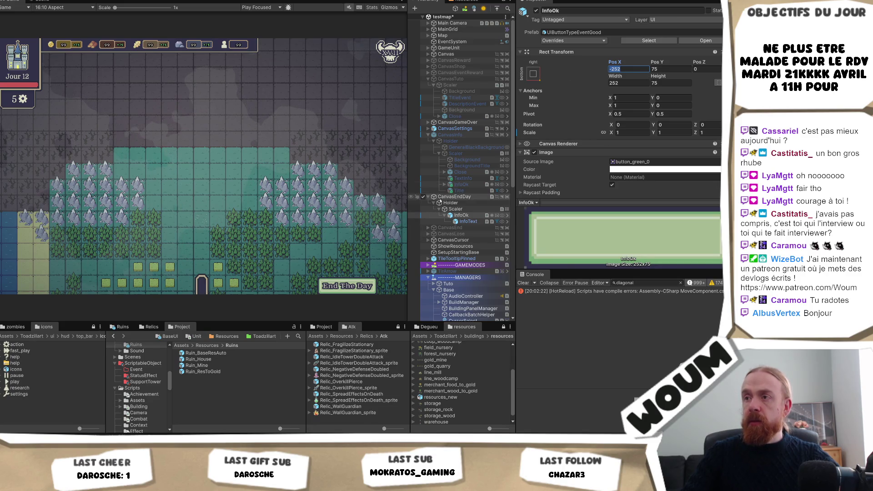
left_click(456, 209)
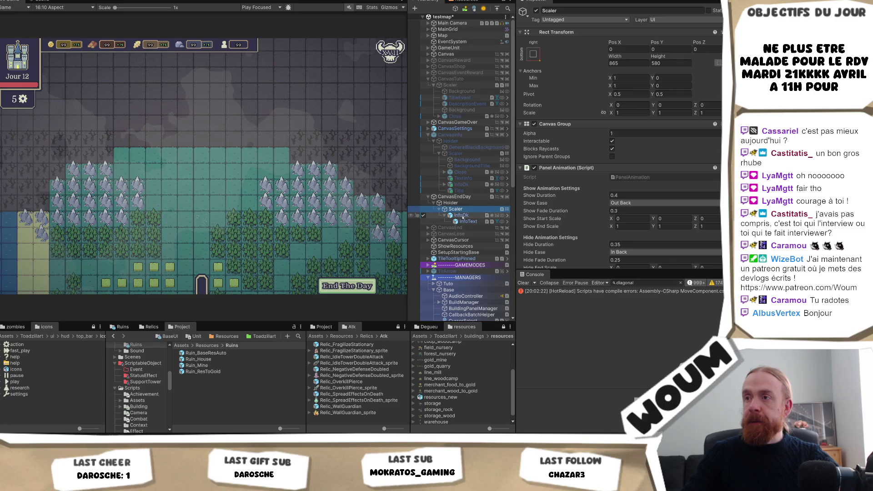
Add an Image component to Scaler by searching 'image' in Add Component.
scroll(601, 185, "down", 3)
scroll(604, 190, "down", 5)
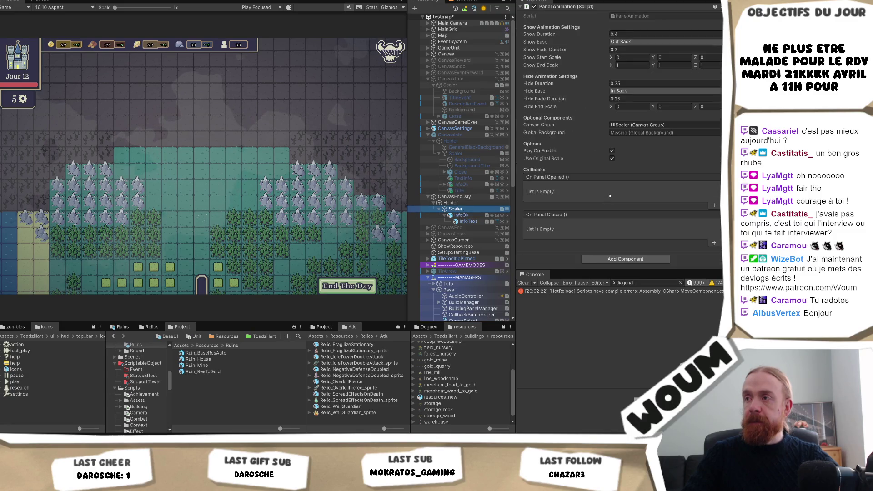
left_click(614, 258)
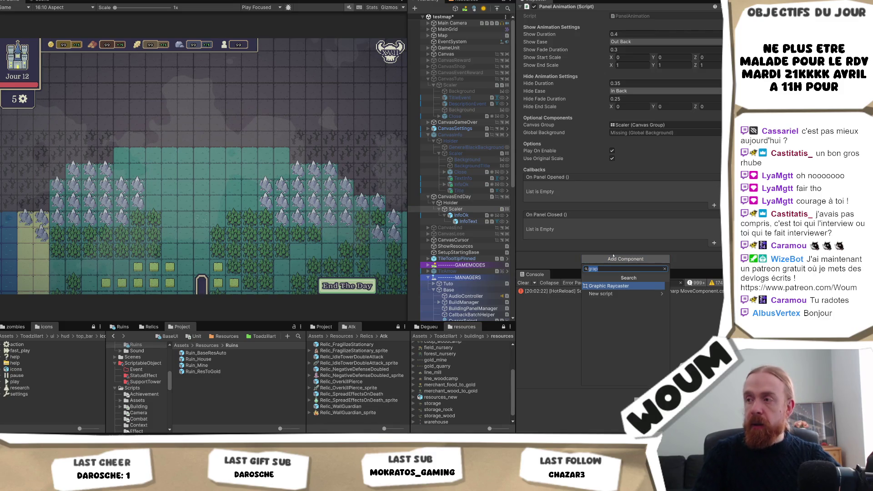
type("image")
key("Return")
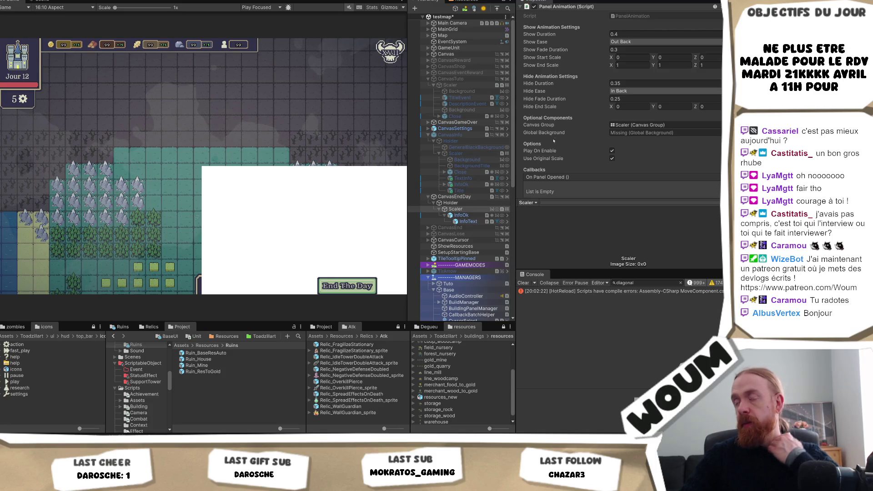
Review the End The Day button, Holder, and Scaler's new Image component in the Inspector.
scroll(554, 138, "down", 5)
left_click(461, 216)
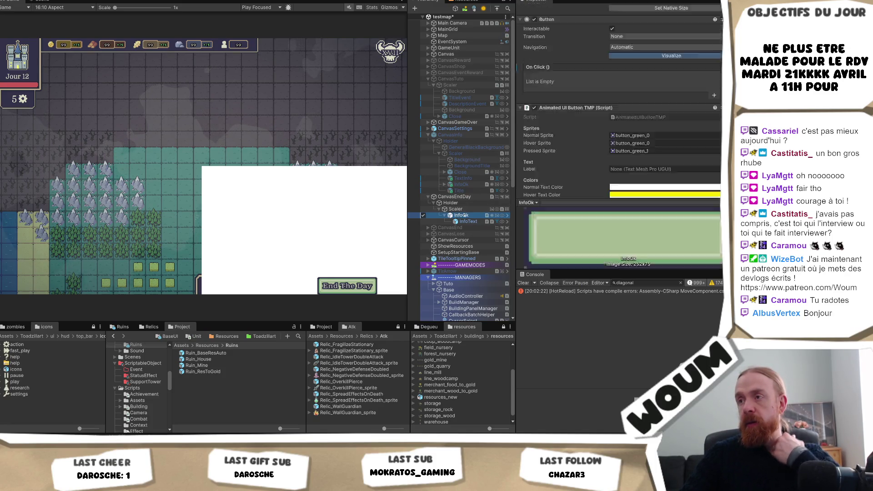
left_click(467, 209)
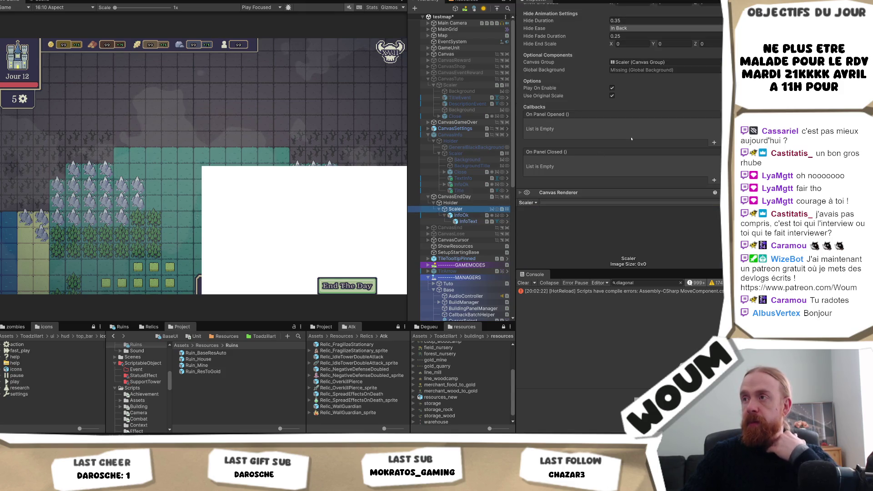
scroll(641, 128, "up", 5)
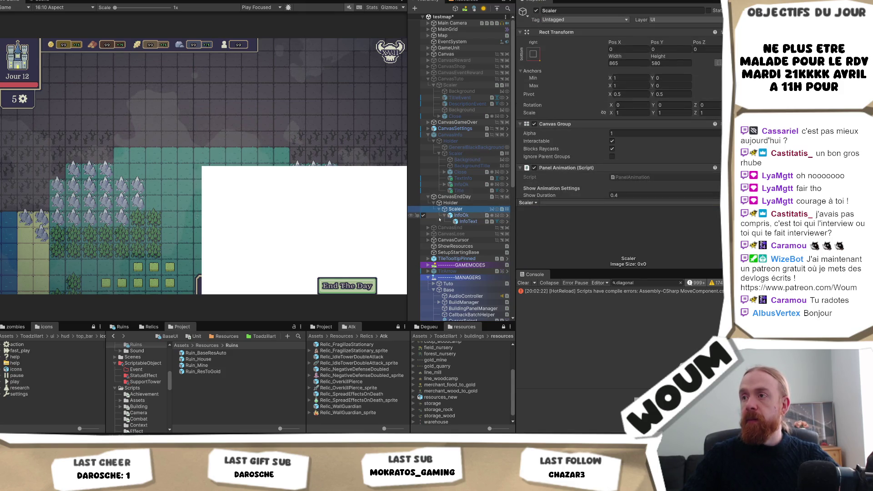
left_click(451, 203)
left_click(455, 210)
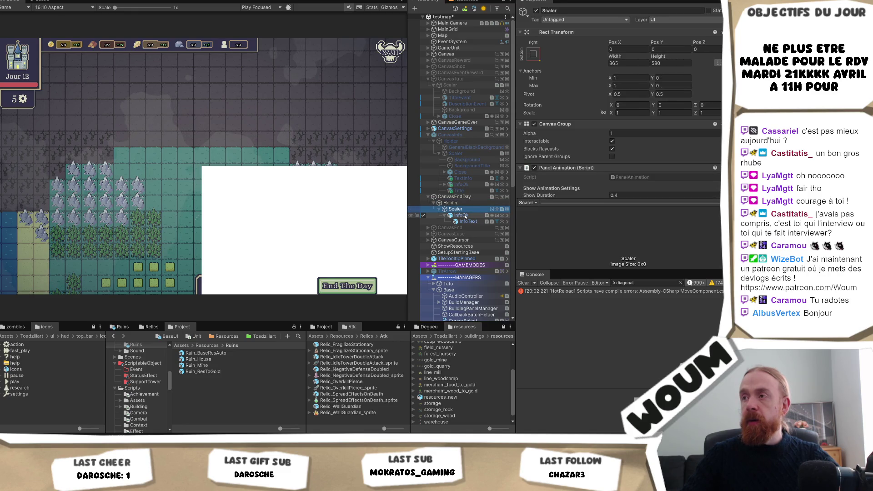
left_click(630, 150)
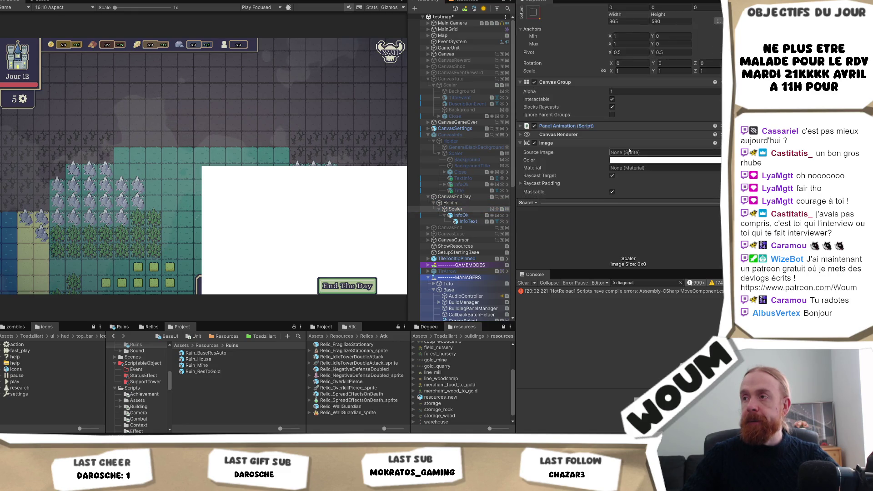
scroll(578, 152, "down", 4)
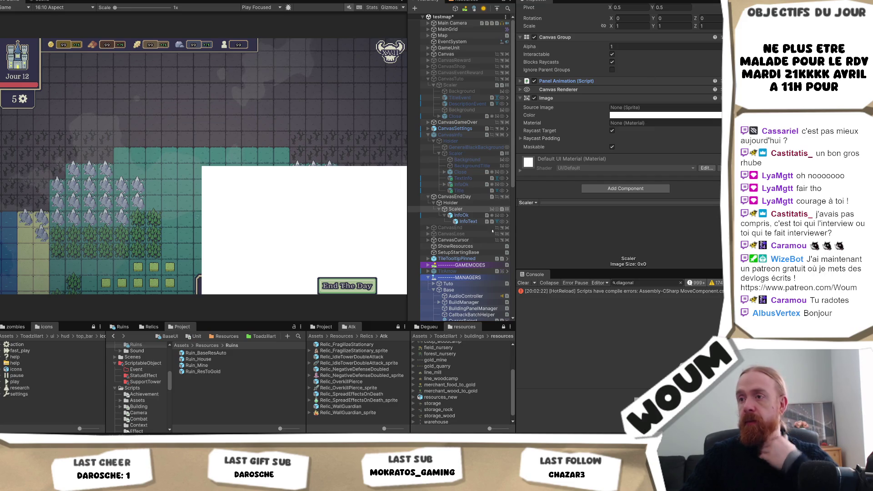
left_click(460, 215)
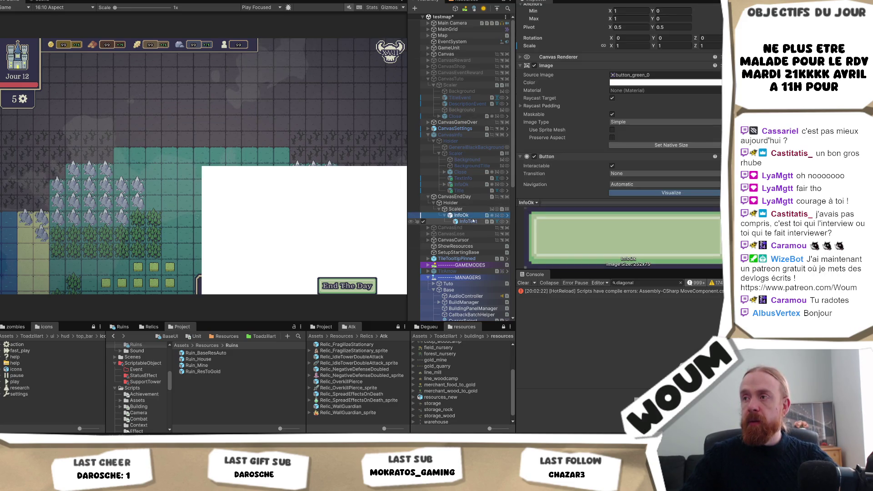
scroll(657, 109, "up", 4)
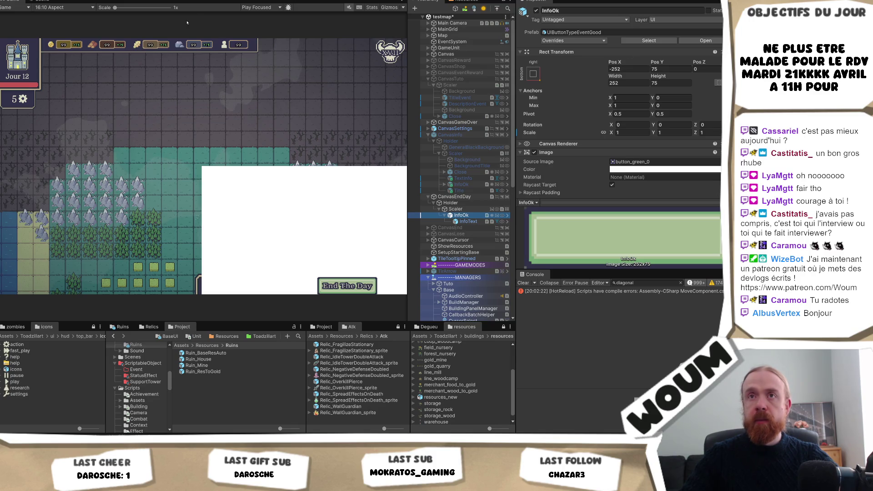
Switch the Game view to 16:9 Aspect and apply a different anchor preset to Scaler.
left_click(73, 7)
left_click(74, 42)
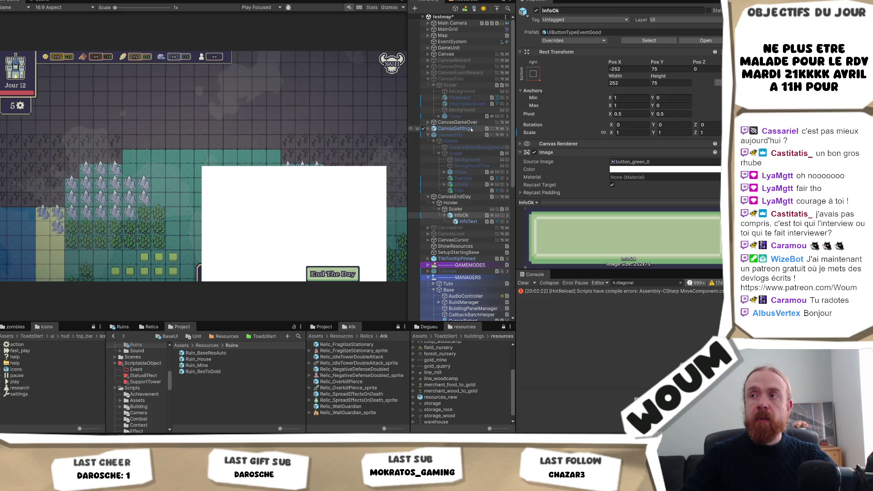
left_click(456, 209)
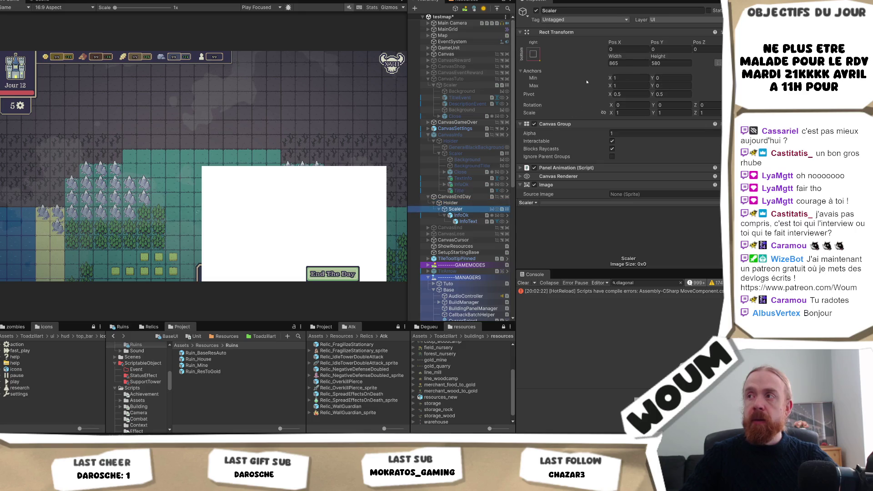
left_click(535, 53)
left_click(595, 152, "alt")
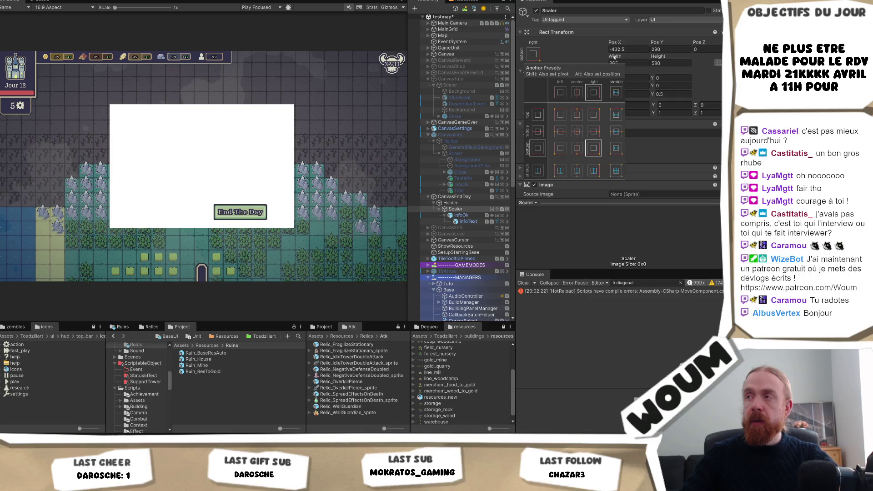
left_click(627, 49)
type("0")
left_click(668, 49)
type("0")
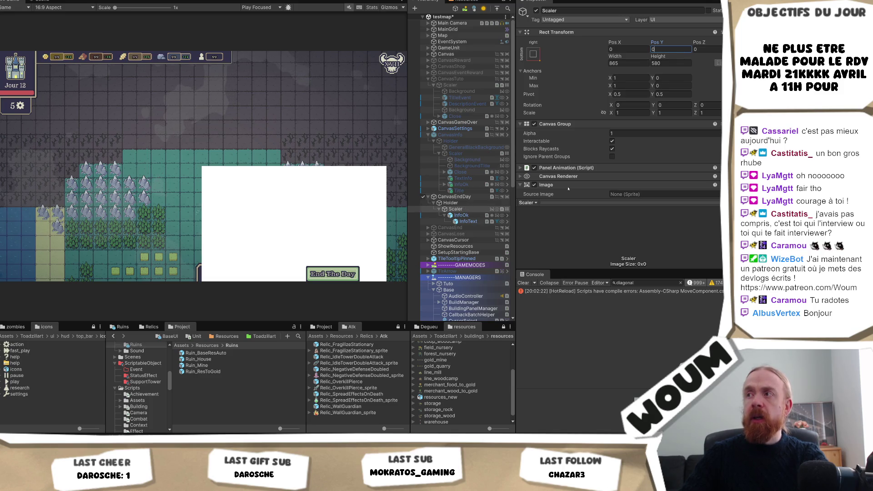
scroll(632, 168, "down", 3)
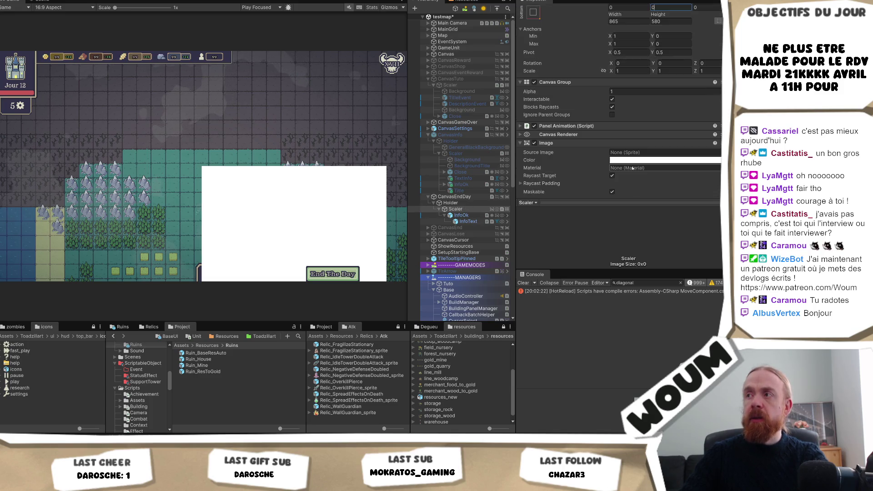
left_click(470, 202)
key("ctrl+v")
key("ctrl+z")
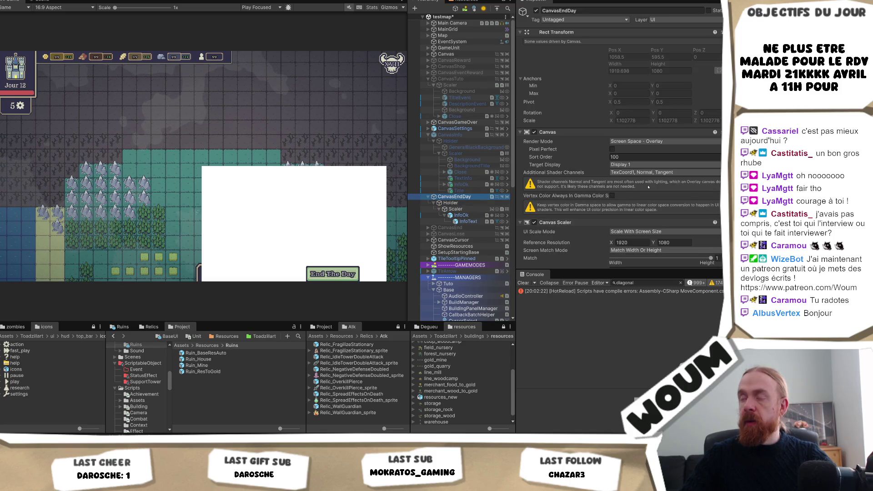
scroll(646, 187, "down", 2)
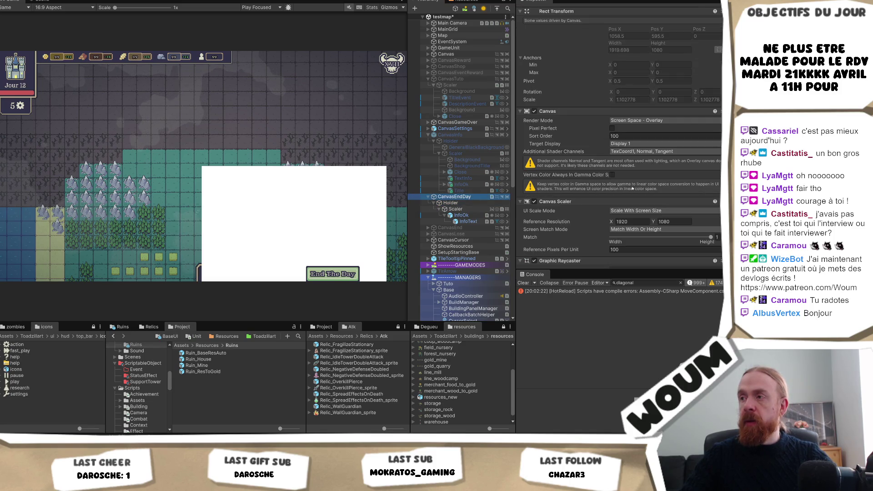
left_click(459, 54)
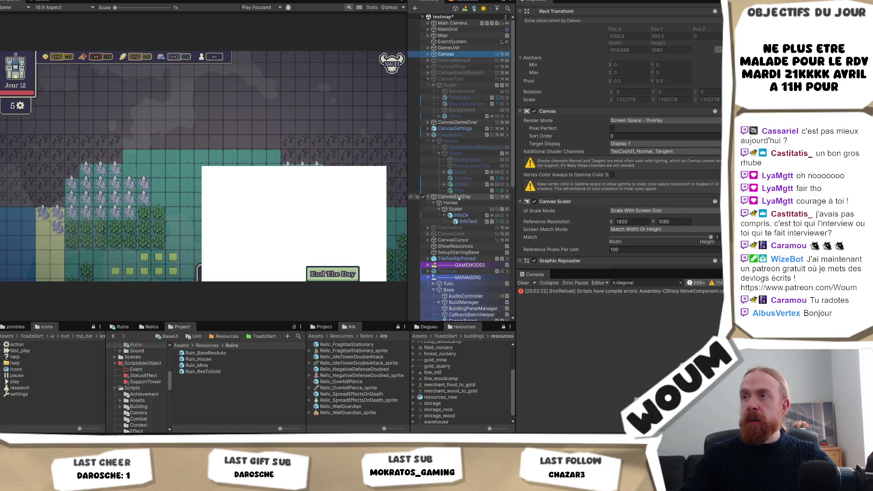
scroll(591, 114, "up", 2)
left_click(537, 10)
left_click(536, 11)
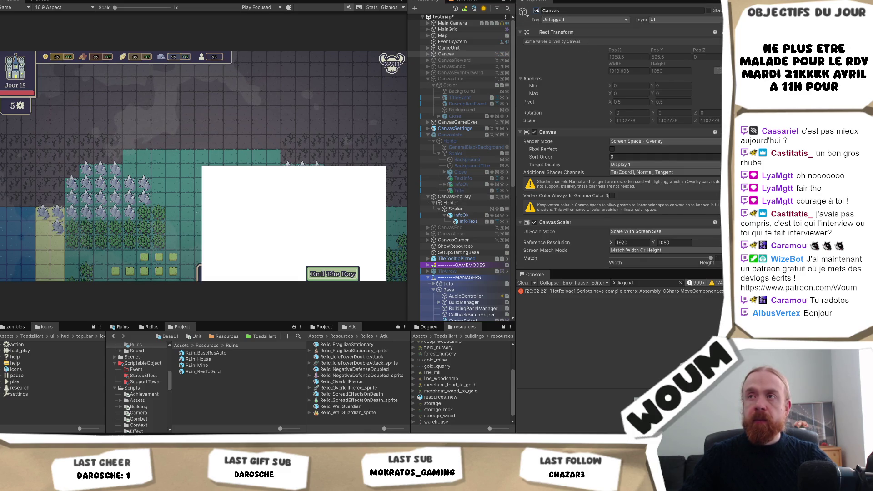
left_click(466, 196)
scroll(659, 196, "down", 2)
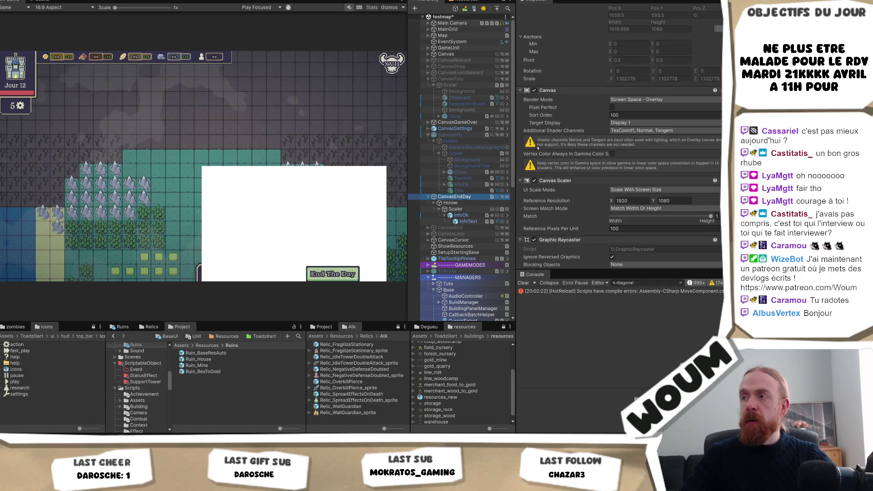
left_click(446, 53)
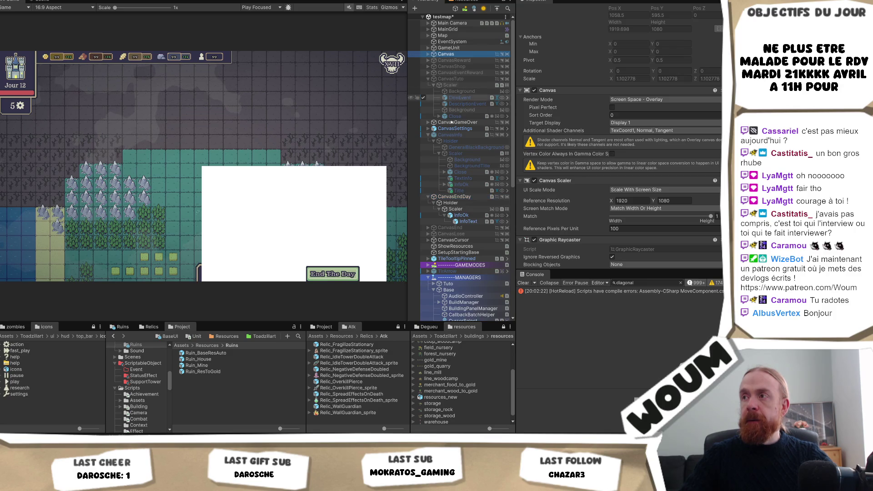
left_click(454, 197)
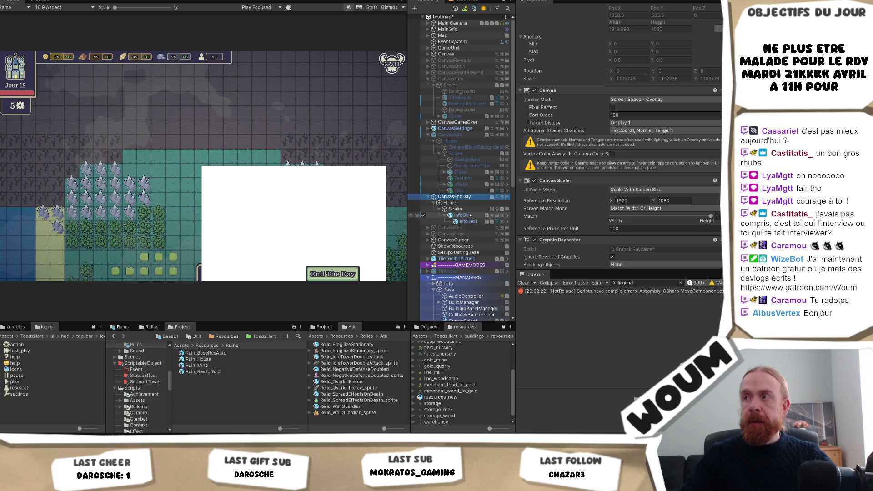
left_click(55, 7)
left_click(76, 49)
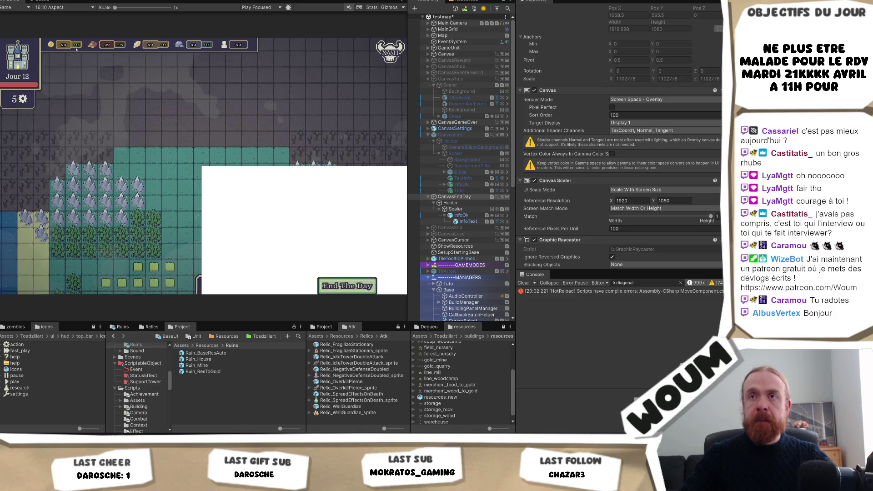
left_click(75, 7)
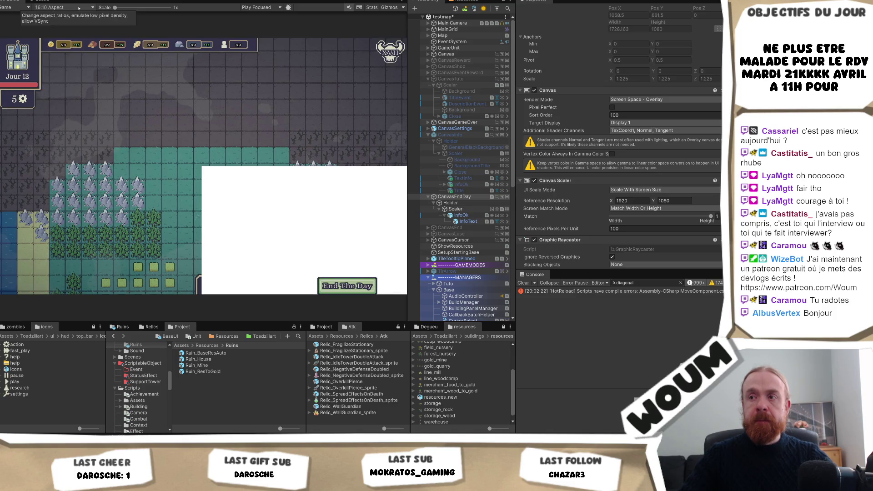
left_click(88, 41)
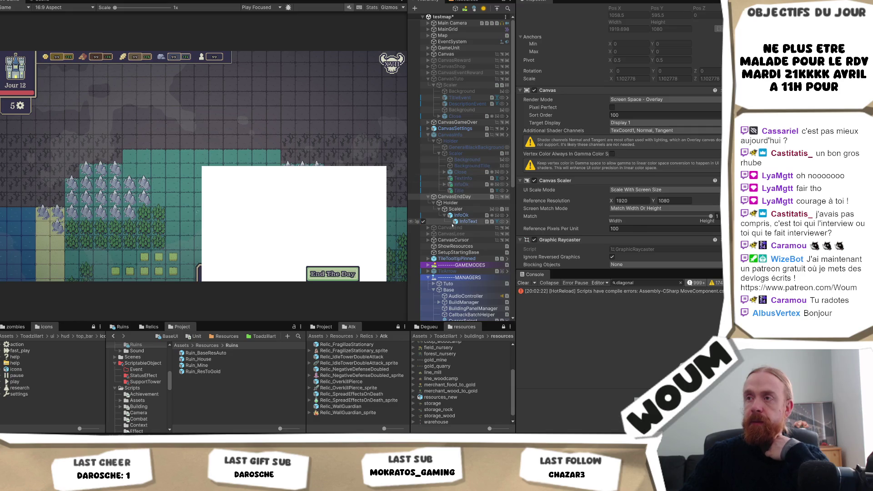
left_click(476, 203)
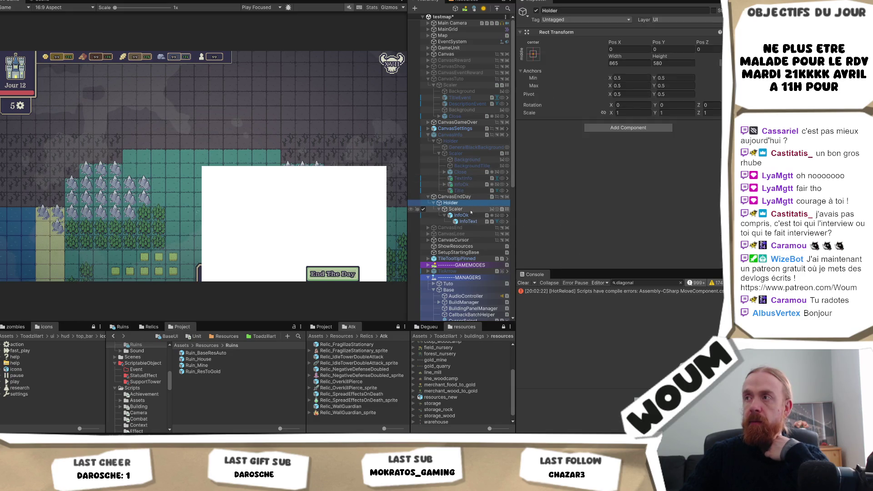
left_click(471, 210)
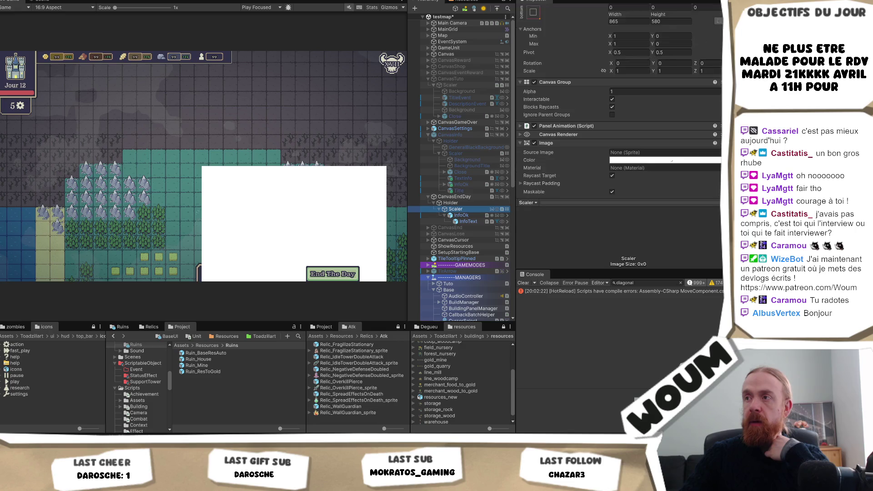
left_click(461, 215)
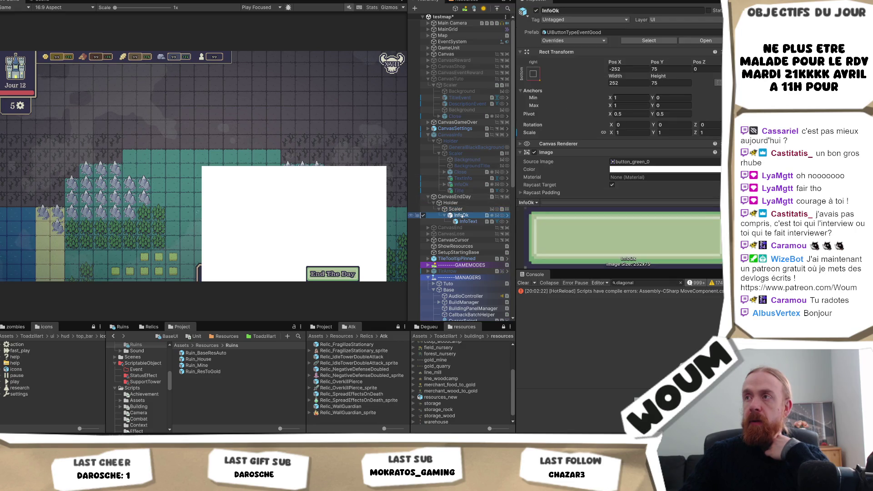
left_click(428, 54)
left_click(450, 60)
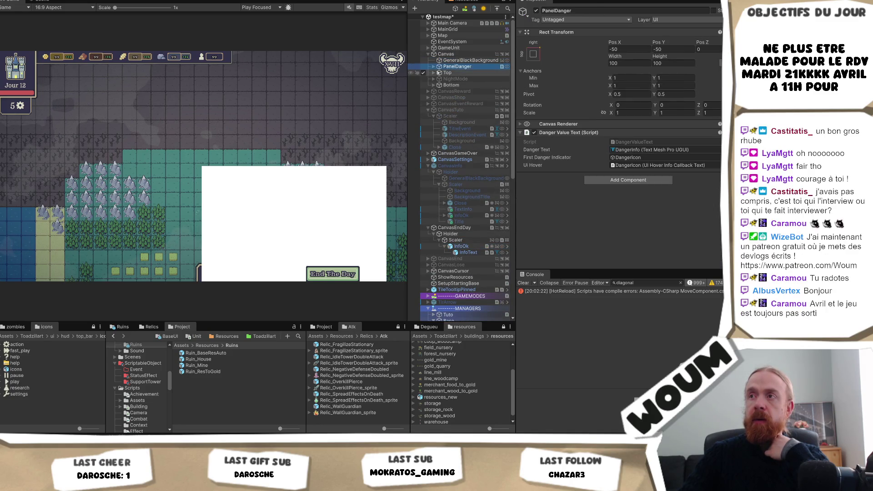
left_click(444, 55)
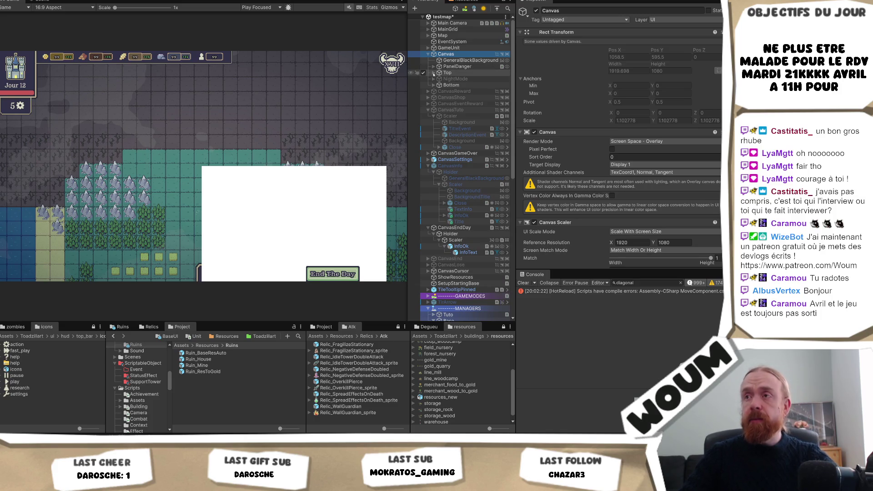
left_click(433, 72)
left_click(439, 78)
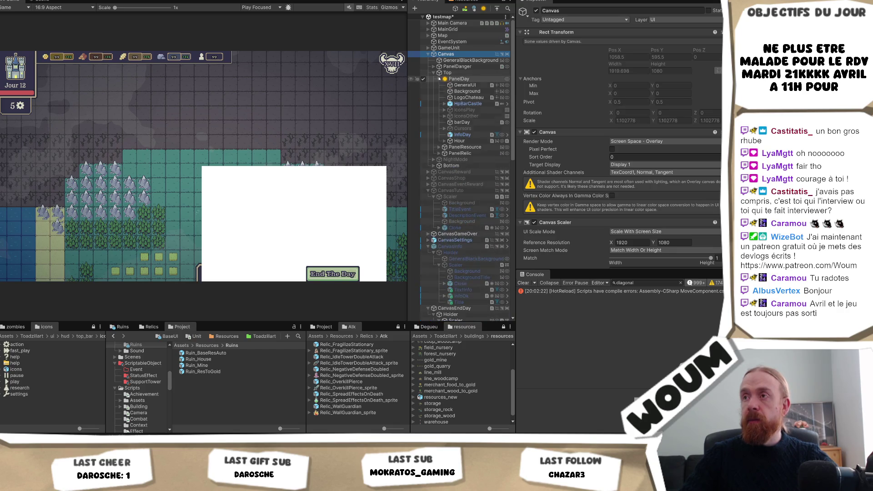
left_click(447, 73)
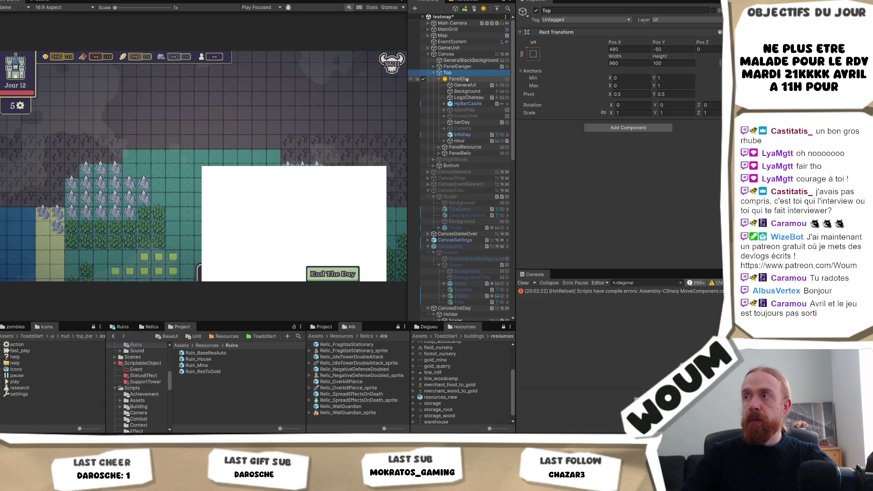
left_click(467, 79)
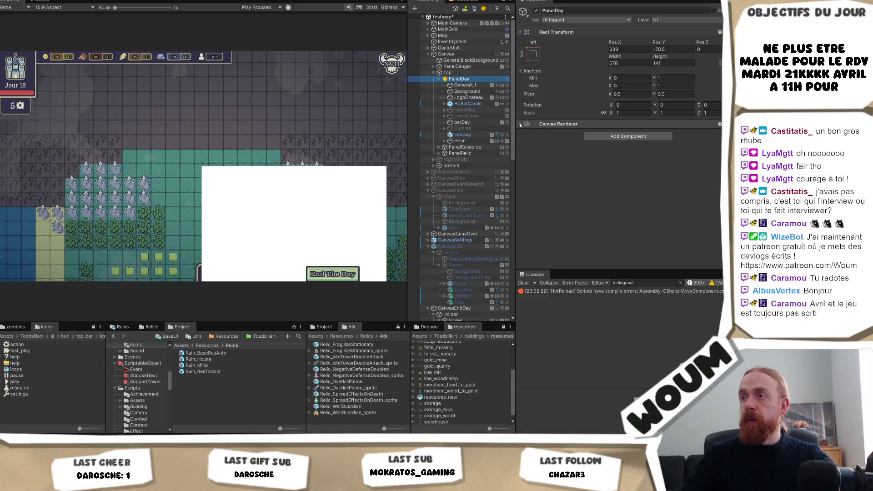
left_click(590, 123)
left_click(475, 85)
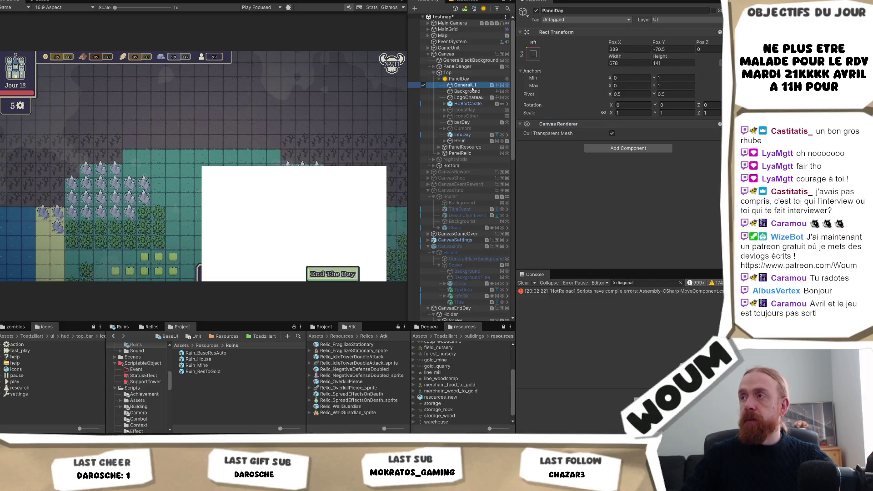
left_click(475, 85)
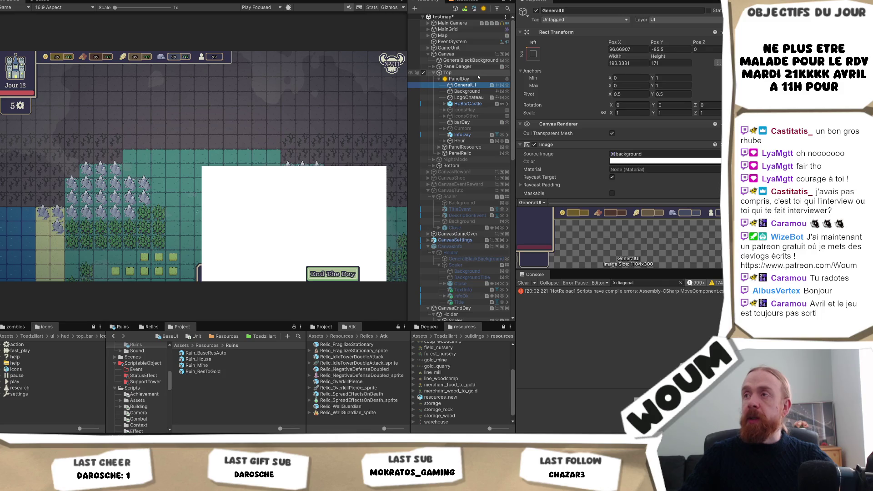
left_click(476, 73)
key("Up")
key("Up")
key("Up")
left_click(472, 73)
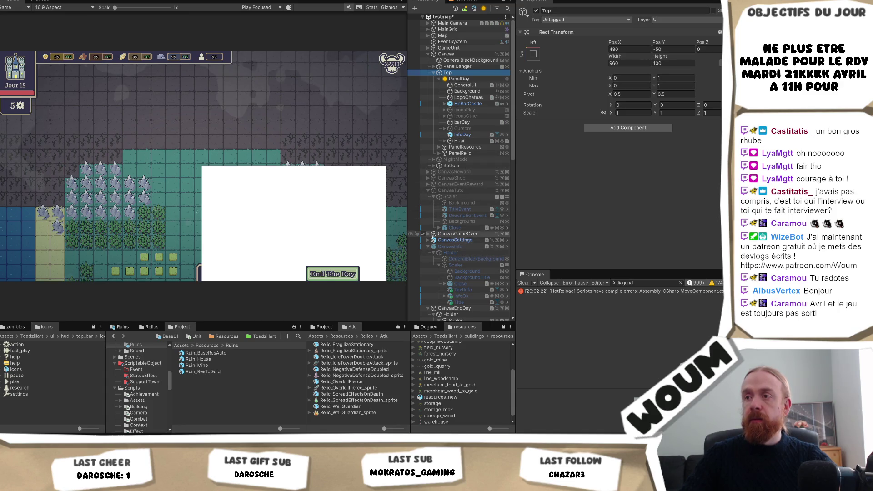
scroll(432, 236, "down", 3)
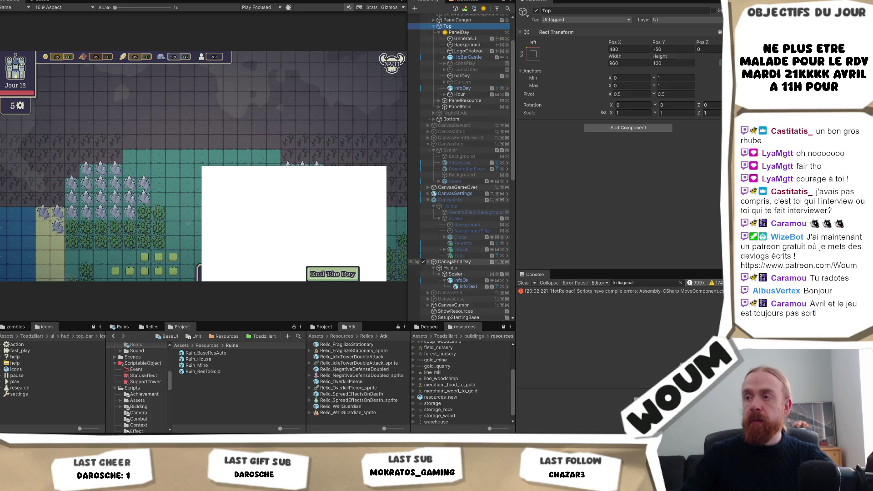
scroll(454, 241, "down", 3)
left_click(454, 238)
left_click(452, 244)
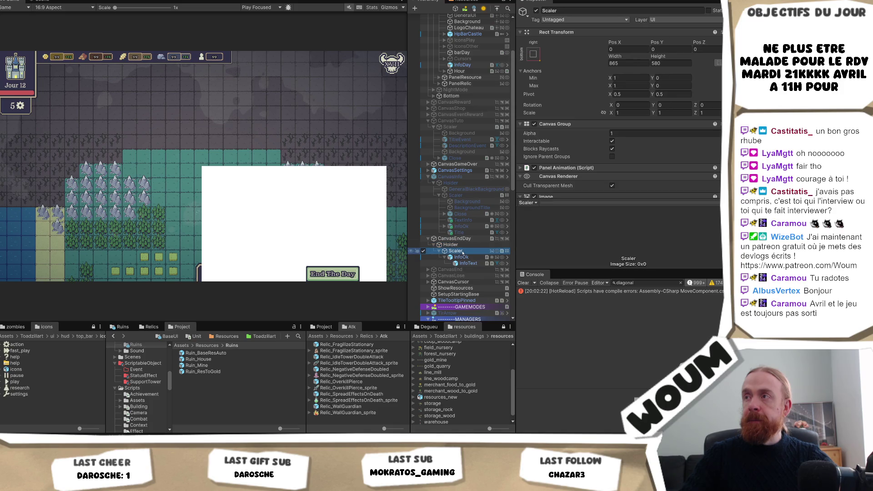
Move Scaler out of Holder to sit directly under CanvasEndDay and anchor it bottom-right.
key("Up")
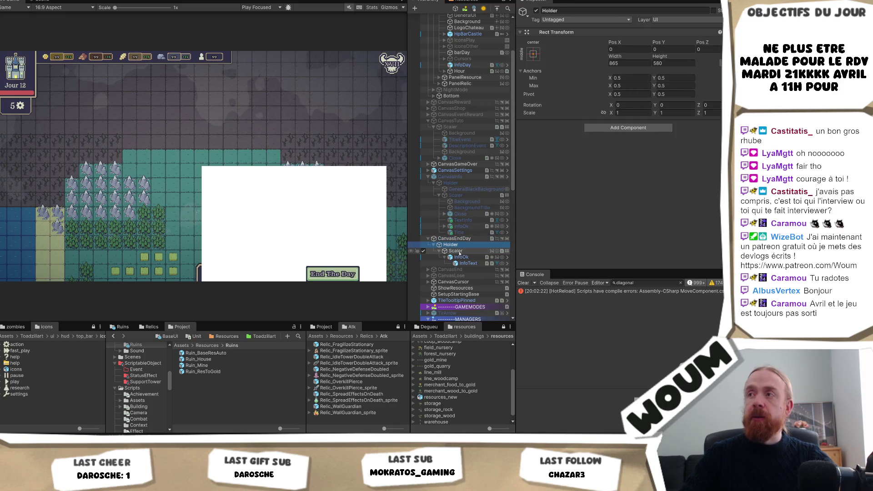
left_click(457, 251)
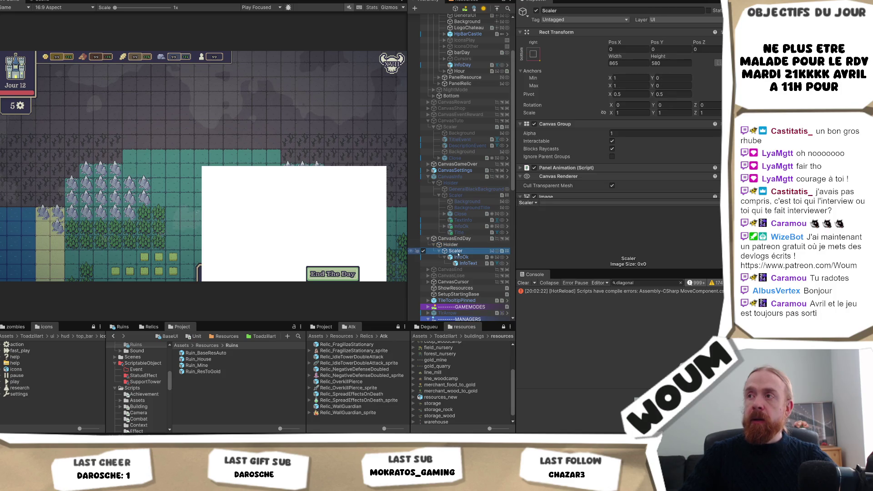
left_click_drag(456, 250, 456, 241)
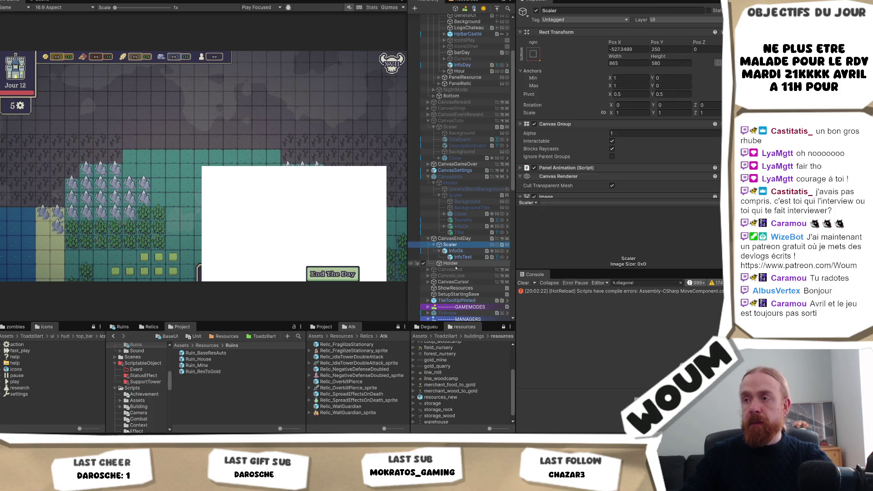
left_click(533, 52)
left_click(593, 147, "alt")
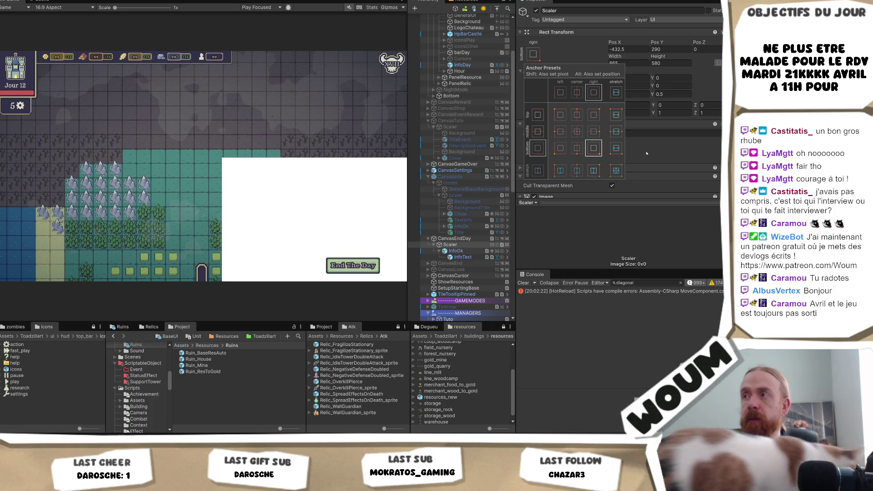
left_click(634, 49)
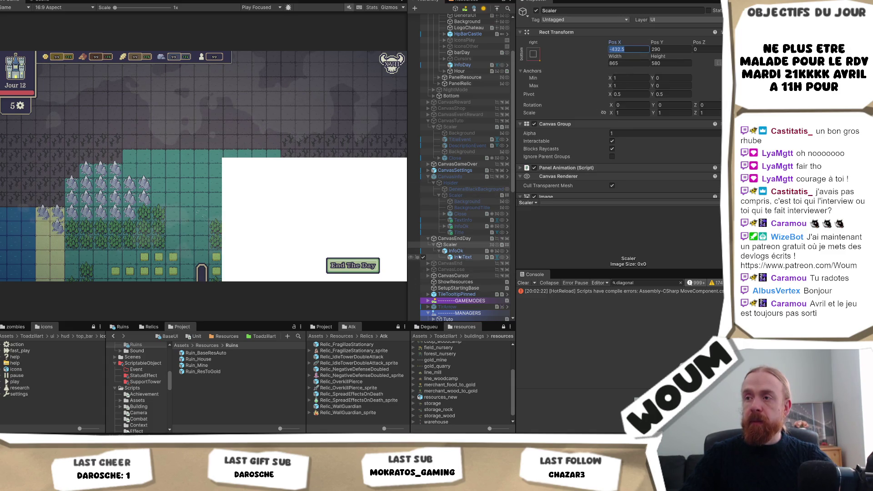
Anchor the InfoOk End The Day button to the bottom-right corner.
left_click(456, 251)
left_click(533, 74)
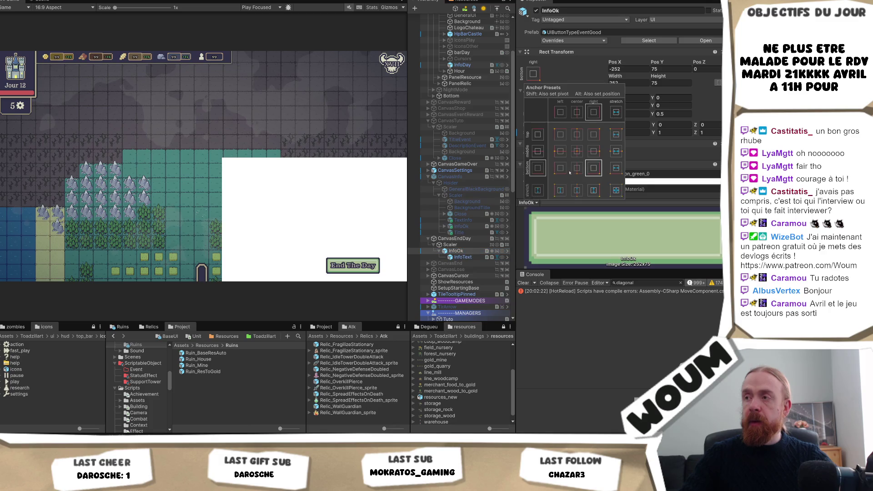
left_click(593, 168, "alt")
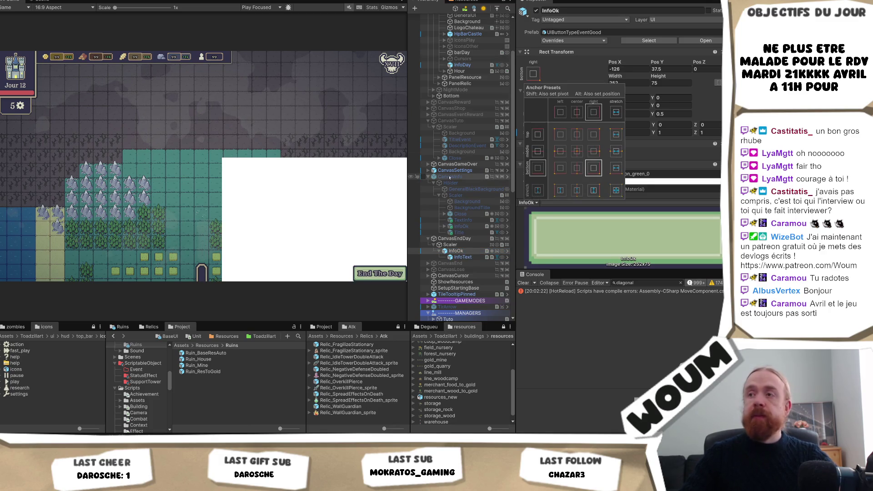
left_click(450, 244)
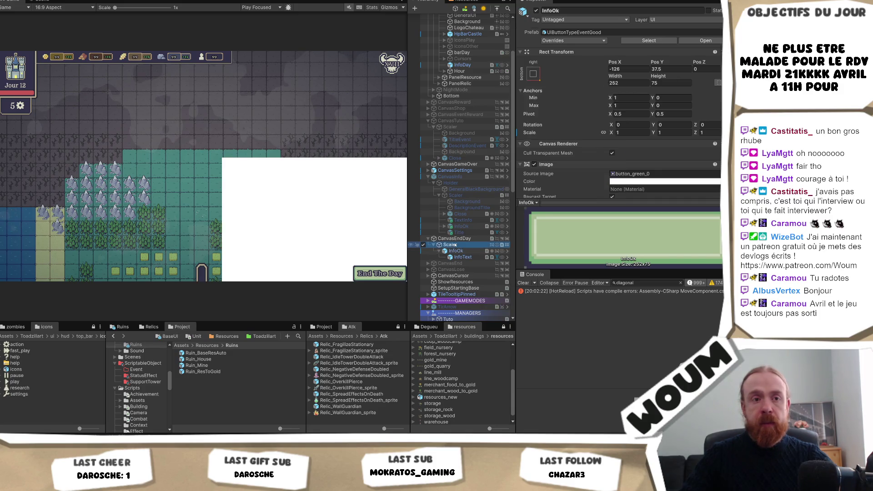
left_click(456, 239)
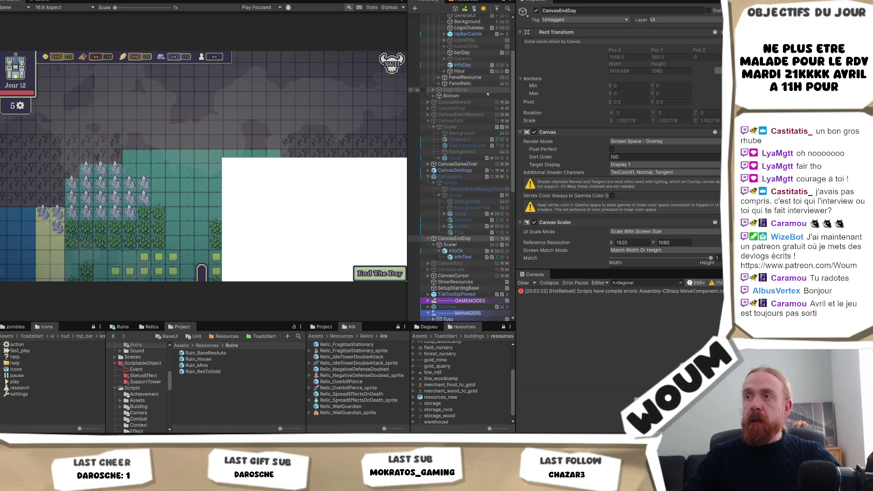
Review PanelDay's and the LogoChateau image's layout settings for comparison.
scroll(489, 145, "up", 5)
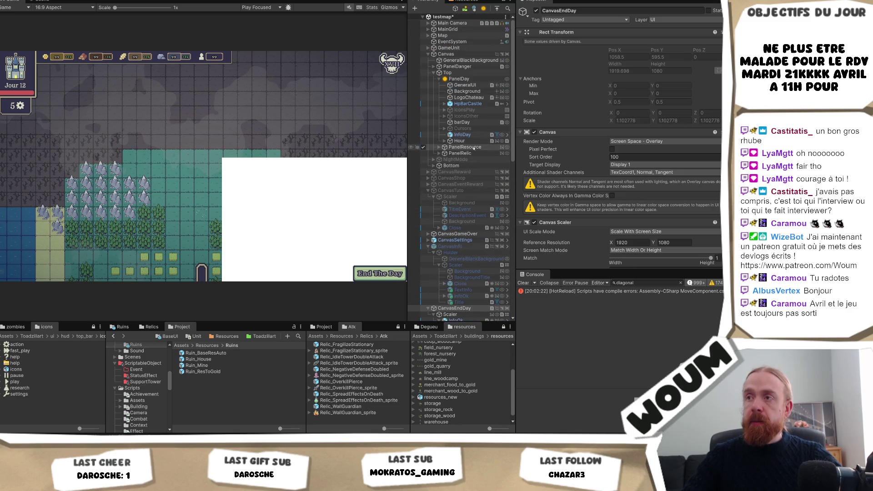
left_click(473, 79)
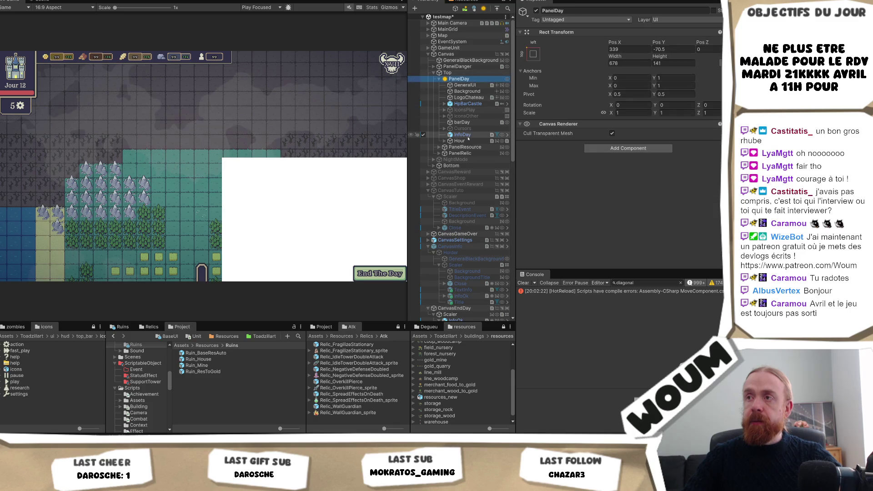
left_click(469, 98)
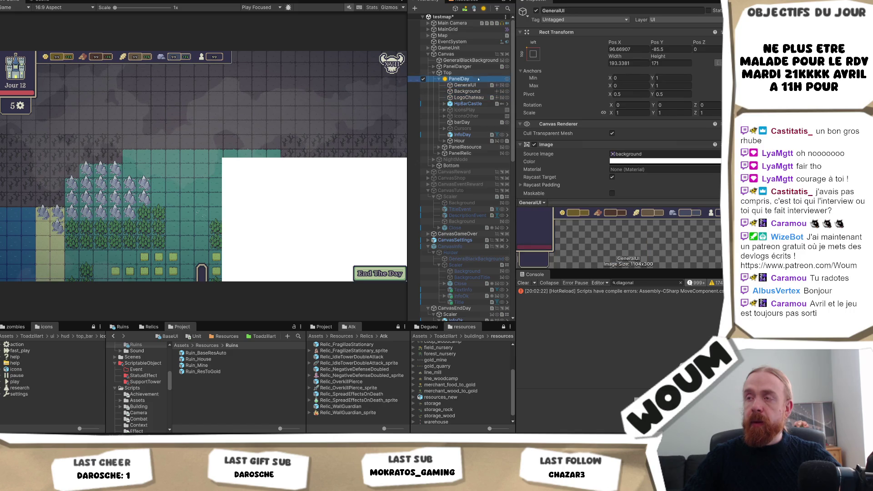
left_click(458, 78)
Select CanvasEndDay's Scaler and scroll its Inspector down to the Image component.
scroll(456, 205, "down", 2)
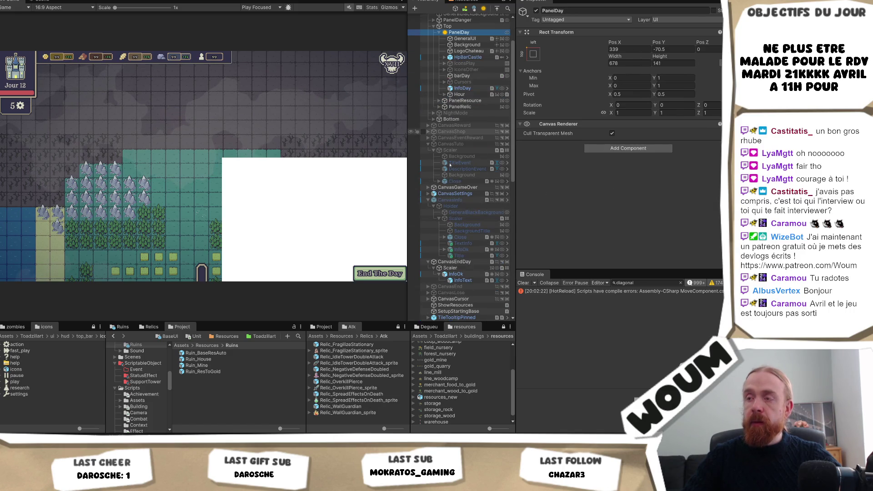
left_click(461, 269)
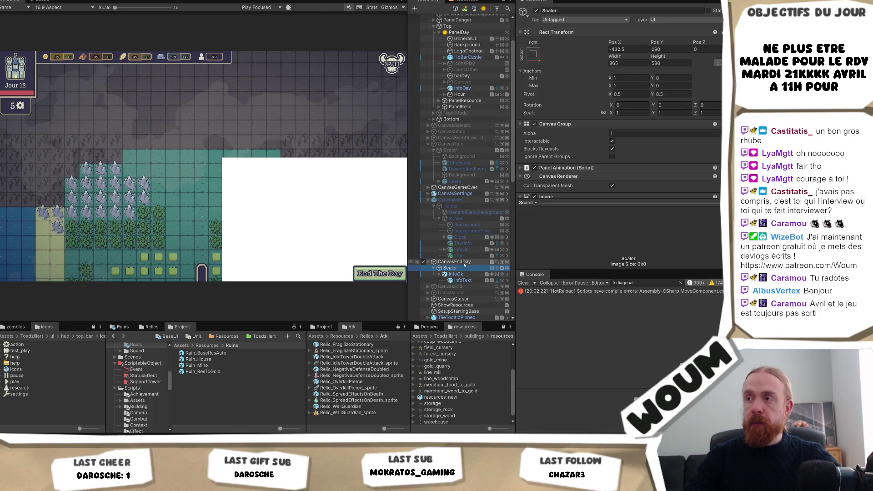
left_click(463, 262)
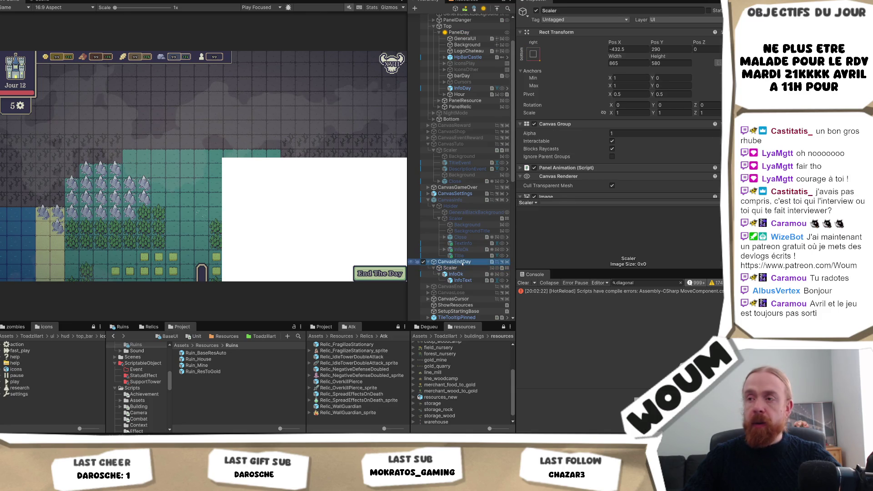
left_click(464, 268)
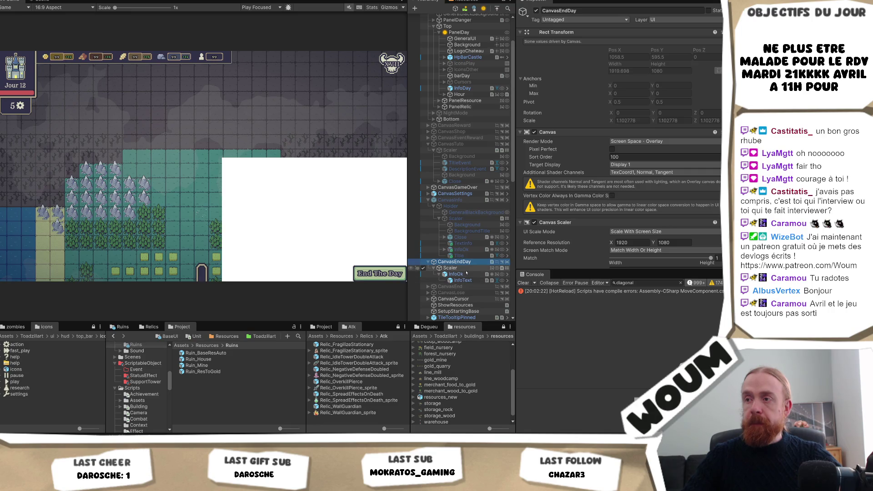
scroll(618, 114, "down", 5)
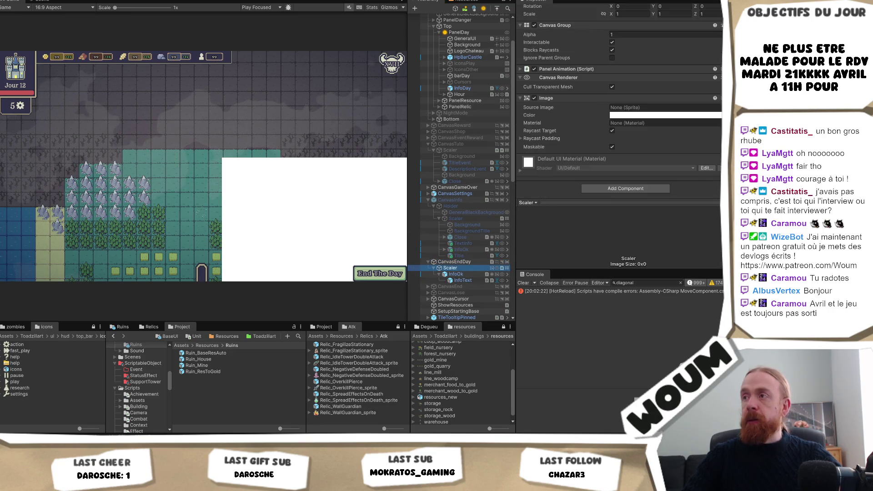
Remove the white Image component from the Scaler panel.
right_click(657, 98)
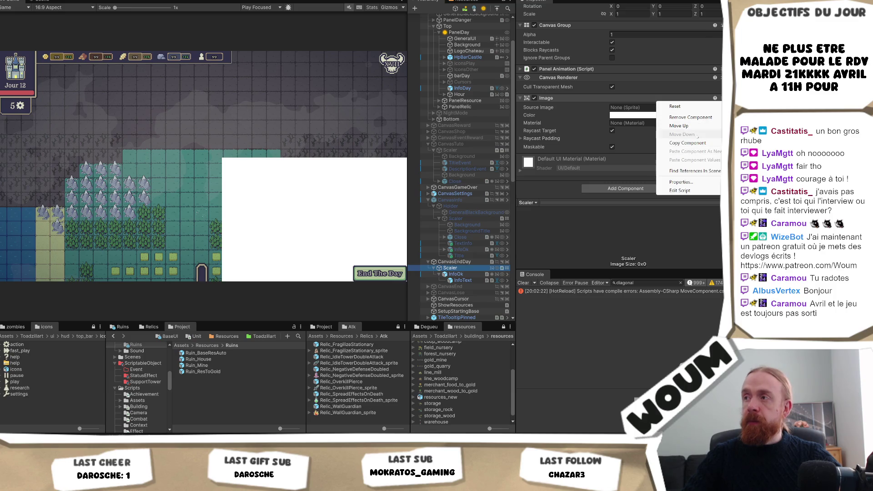
left_click(690, 117)
left_click(456, 274)
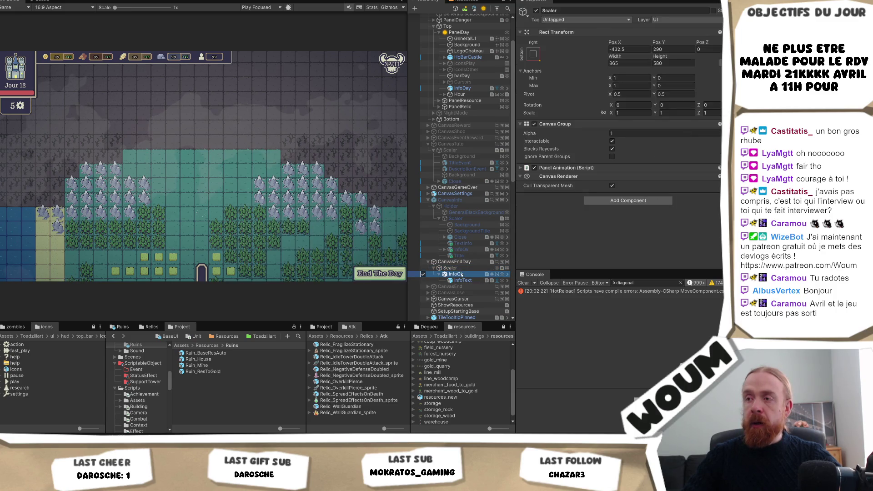
Move the End The Day button to Pos X -136 and Pos Y 47.5+100.
left_click(669, 69)
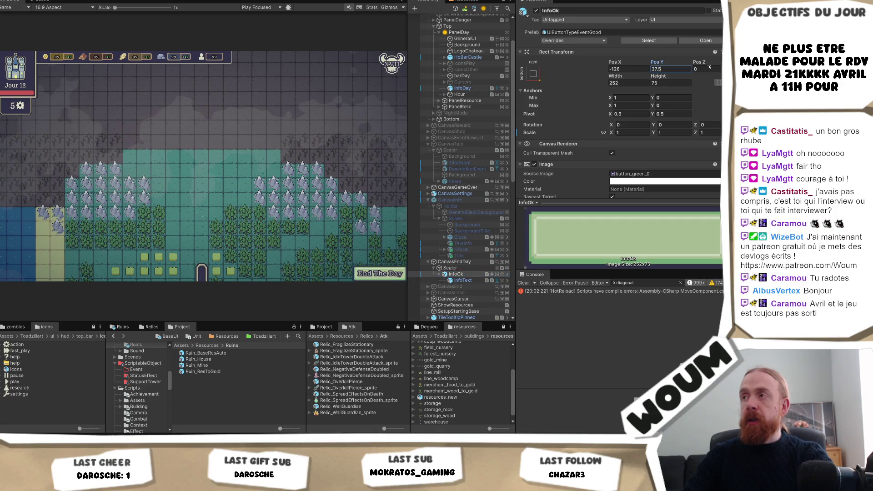
type("+10")
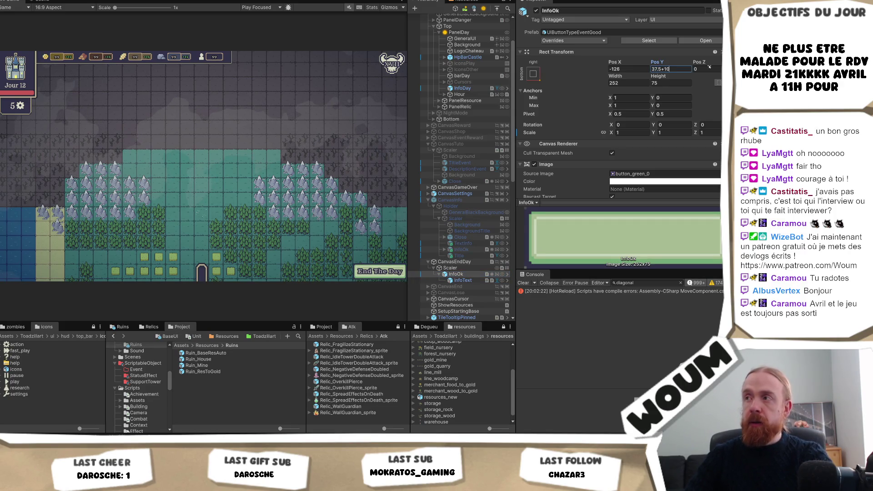
type("10")
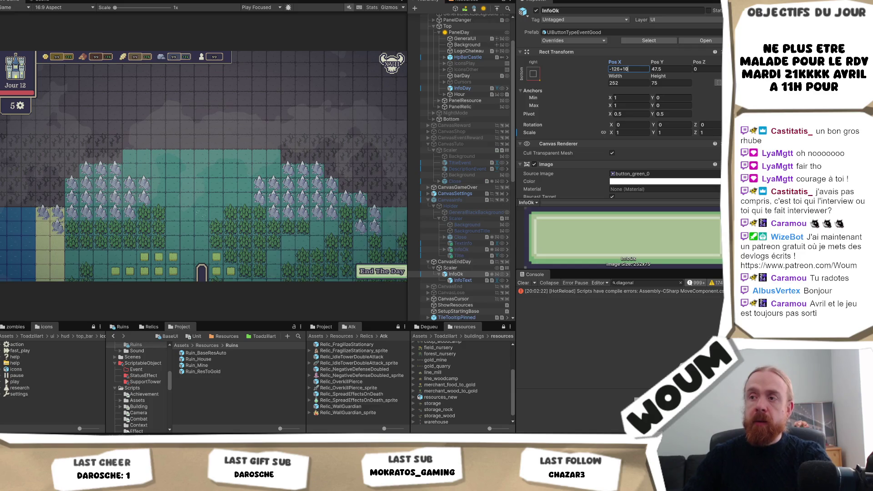
left_click(621, 69)
key("BackSpace")
type("-")
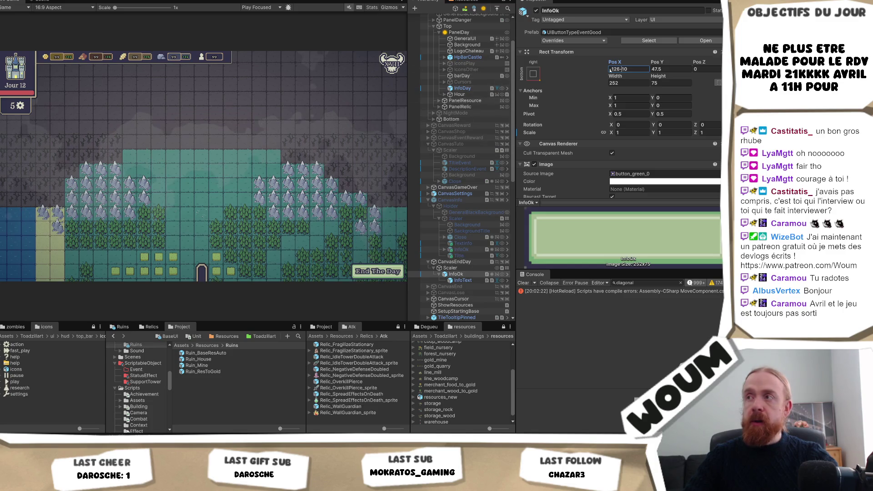
left_click(674, 69)
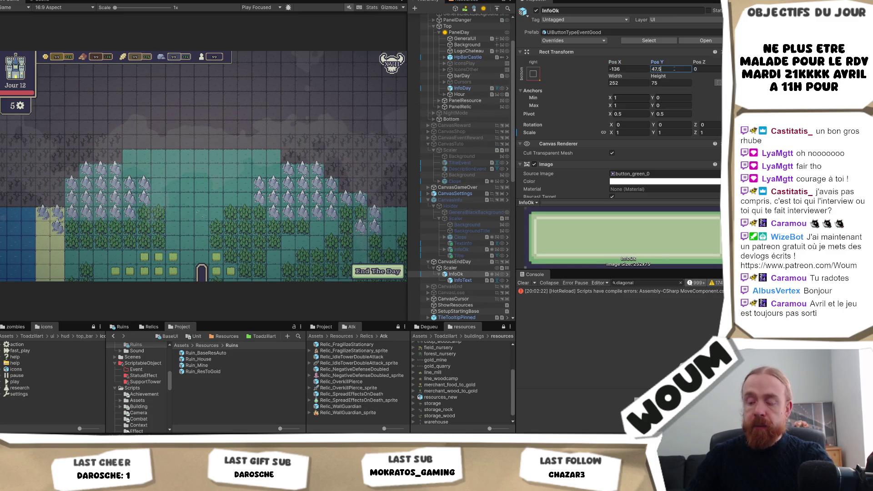
type("+100")
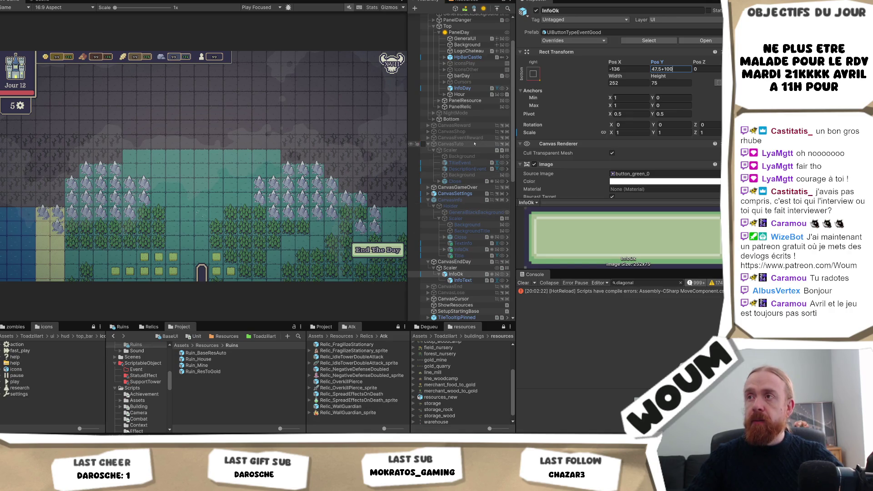
scroll(475, 142, "up", 3)
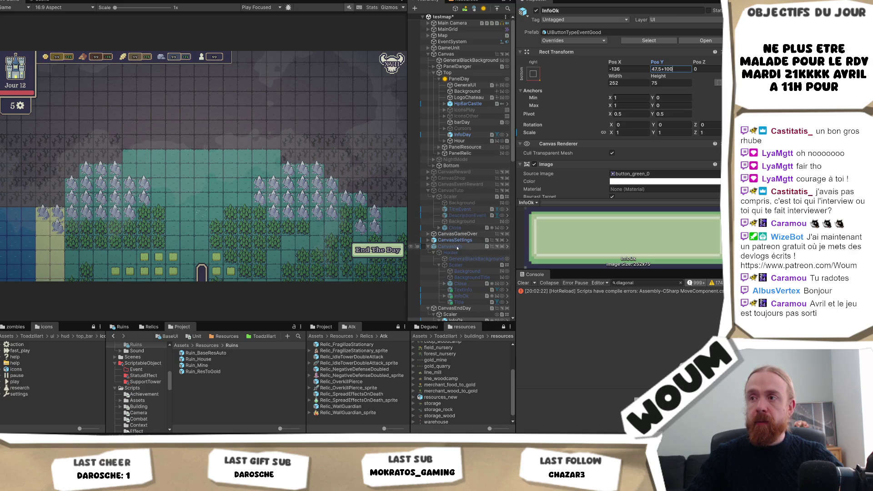
Open CanvasEndDay's Info Panel script in Visual Studio to review its code.
scroll(460, 241, "down", 2)
scroll(460, 242, "down", 1)
scroll(463, 217, "down", 2)
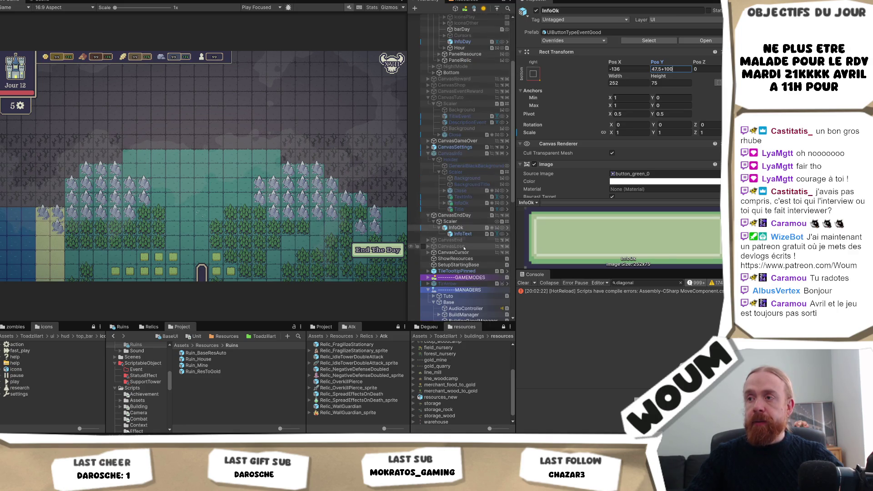
left_click(464, 217)
scroll(636, 159, "down", 5)
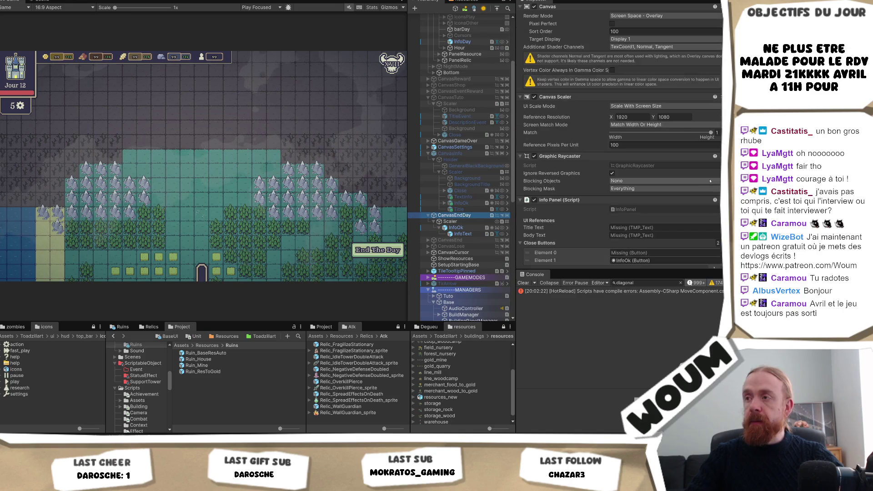
scroll(711, 177, "down", 1)
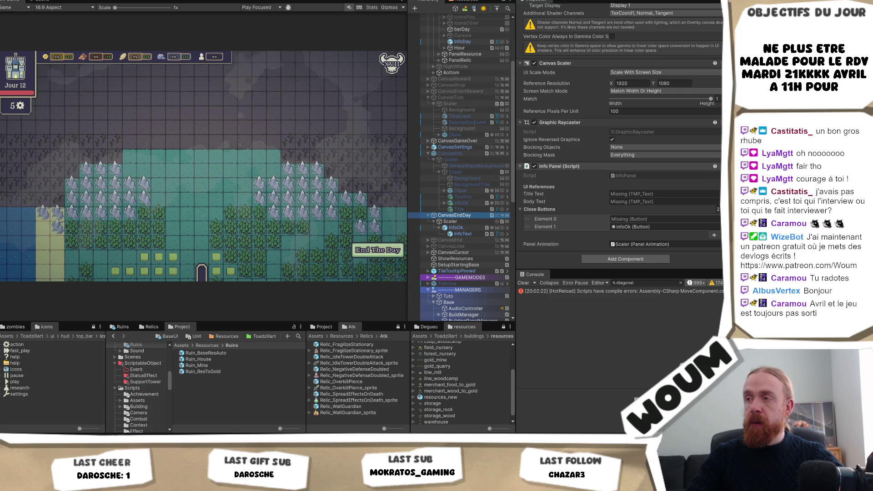
left_click(647, 176)
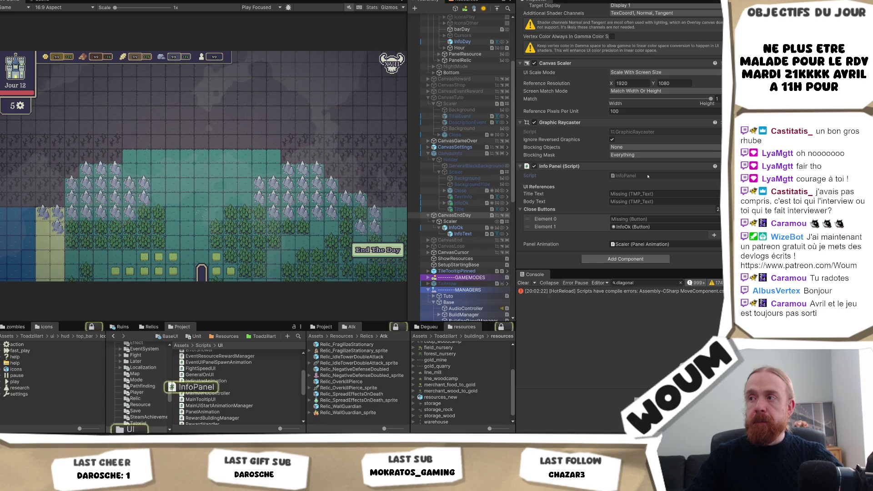
double_click(648, 176)
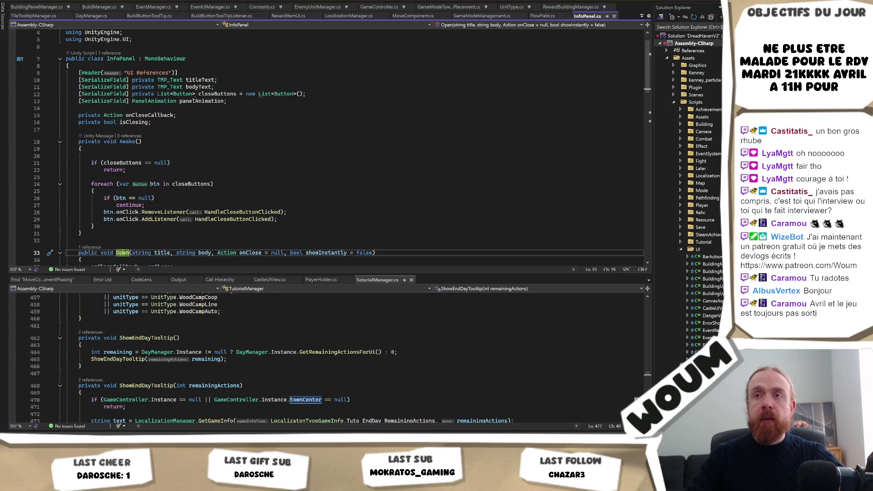
key("alt+Tab")
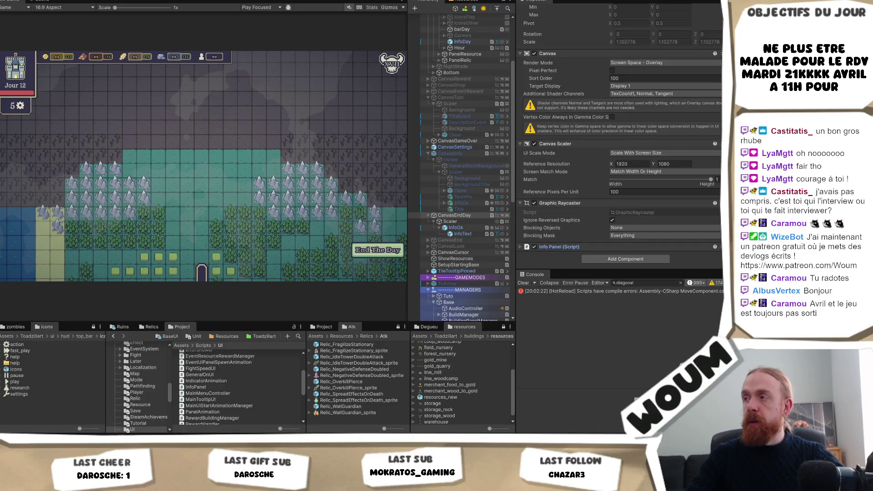
Remove the Info Panel component from CanvasEndDay, then select Base in the managers group.
right_click(655, 246)
left_click(690, 265)
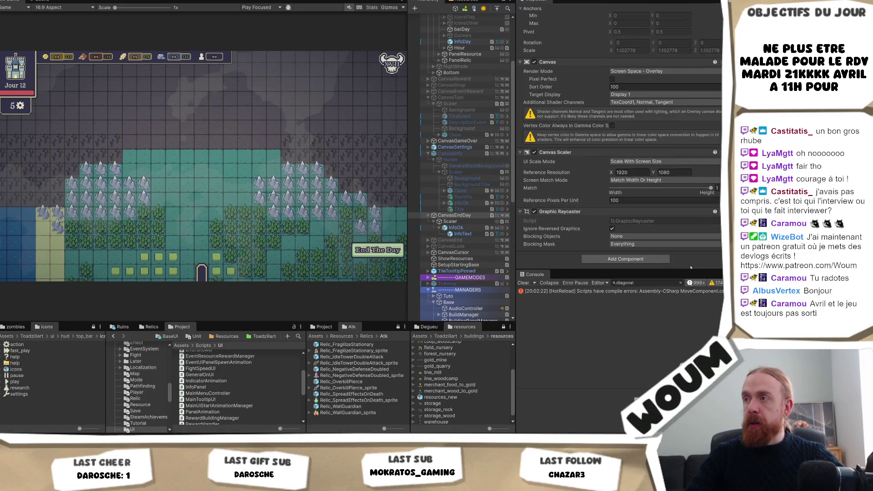
scroll(468, 218, "down", 2)
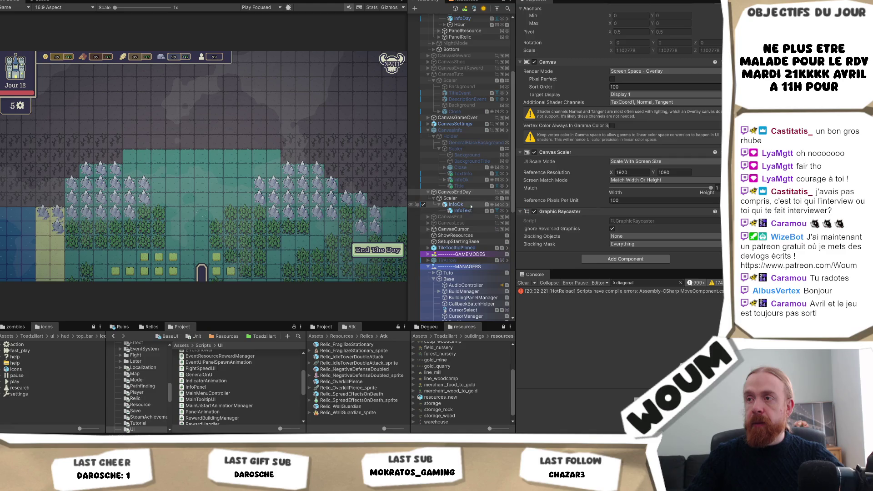
scroll(471, 229, "down", 4)
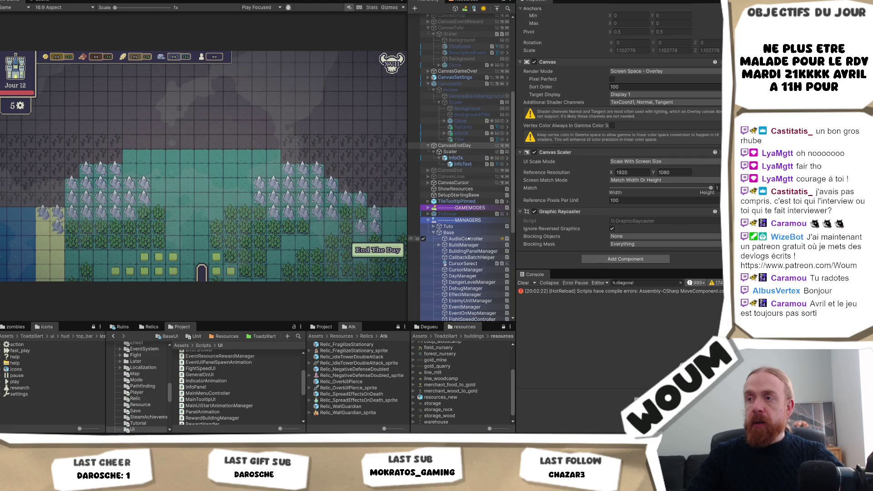
left_click(470, 234)
right_click(470, 233)
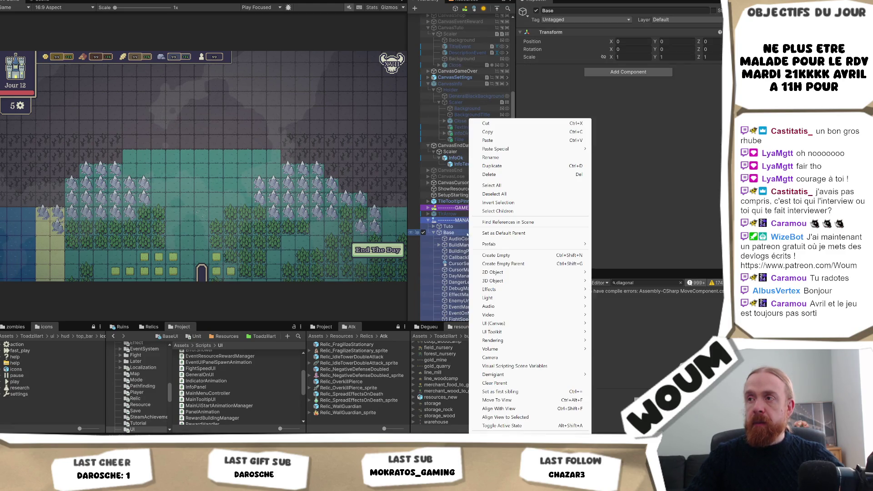
Create an empty EndOfDayManager object under Base, between EffectManager and EnemyUnitManager.
left_click(520, 254)
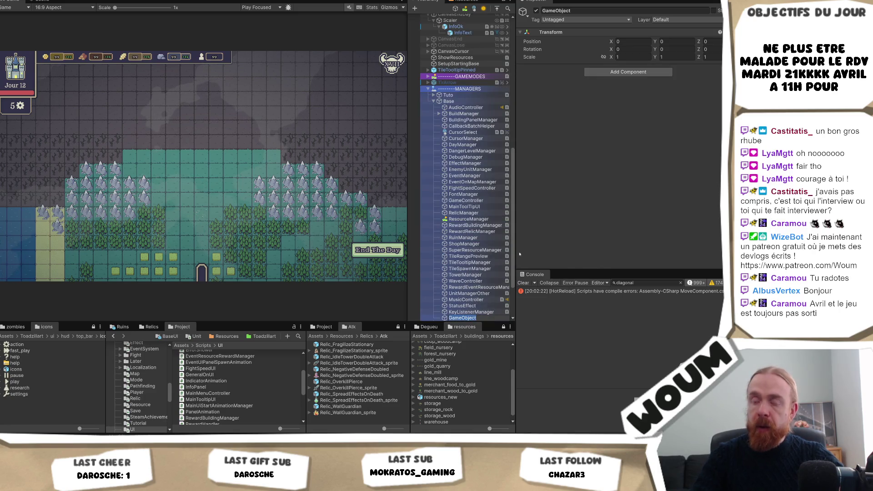
type("EndOfDayManager")
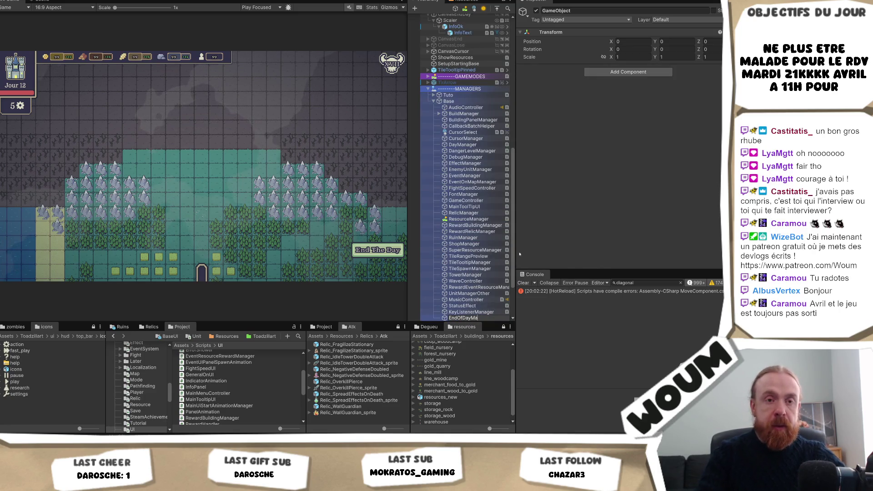
key("Return")
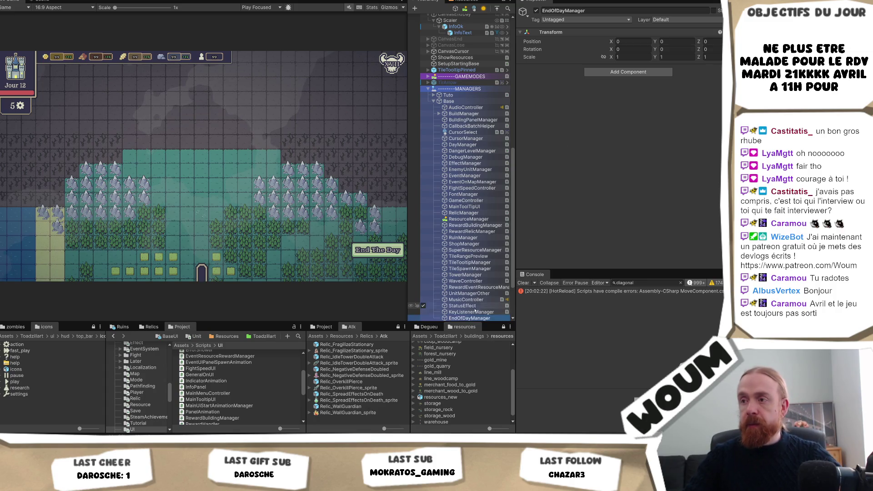
left_click_drag(473, 152, 471, 169)
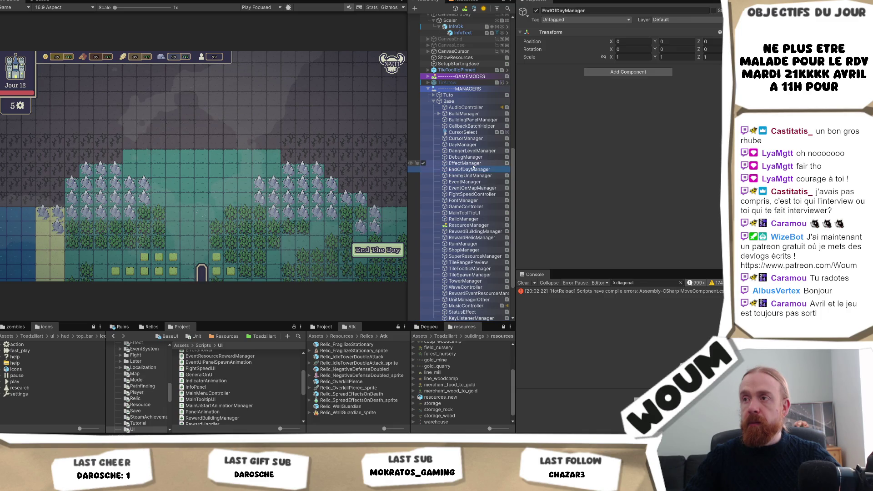
Add the End Of Day Manager script component to EndOfDayManager.
left_click(611, 71)
type("Endofday")
key("Return")
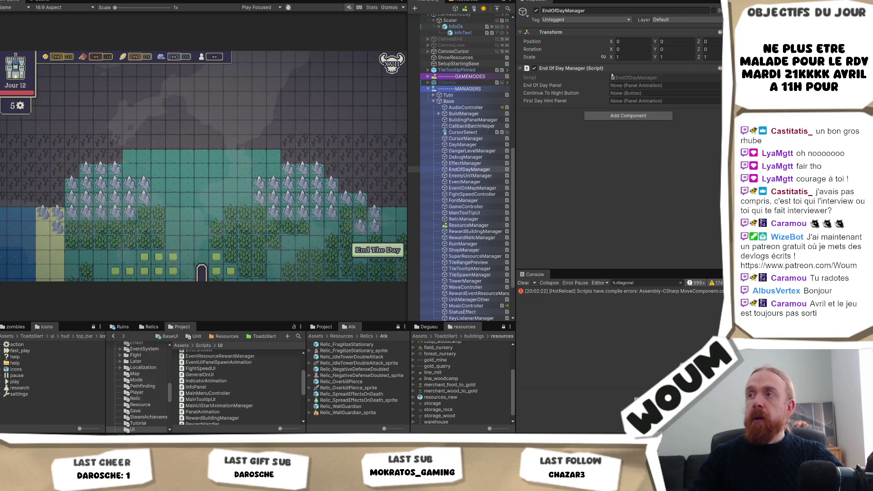
scroll(475, 119, "up", 15)
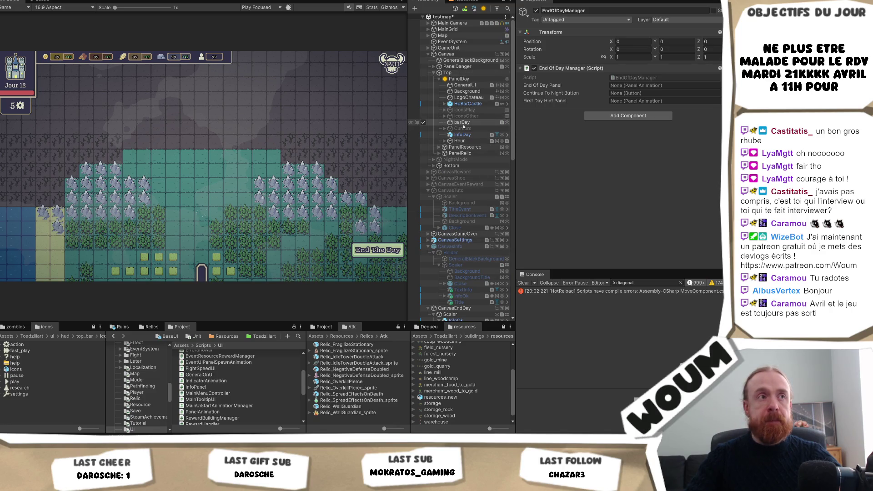
Assign Scaler to End Of Day Panel and InfoOk to Continue To Night Button.
scroll(478, 159, "down", 2)
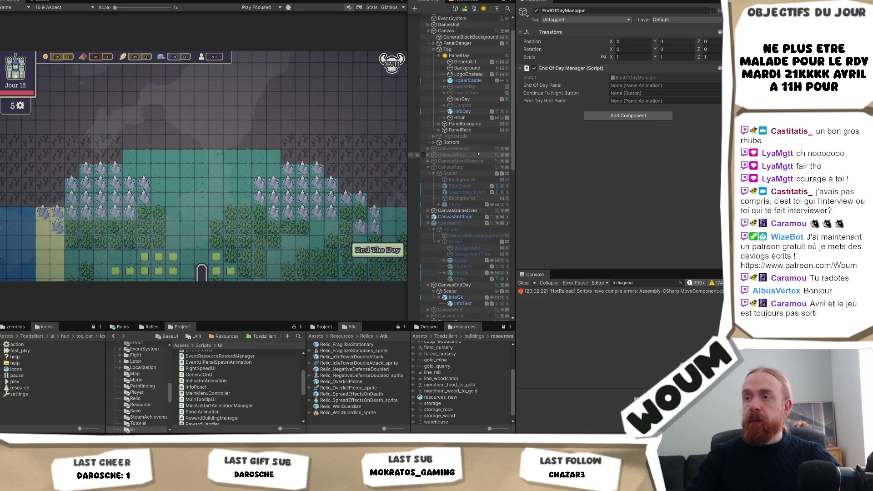
scroll(477, 154, "down", 4)
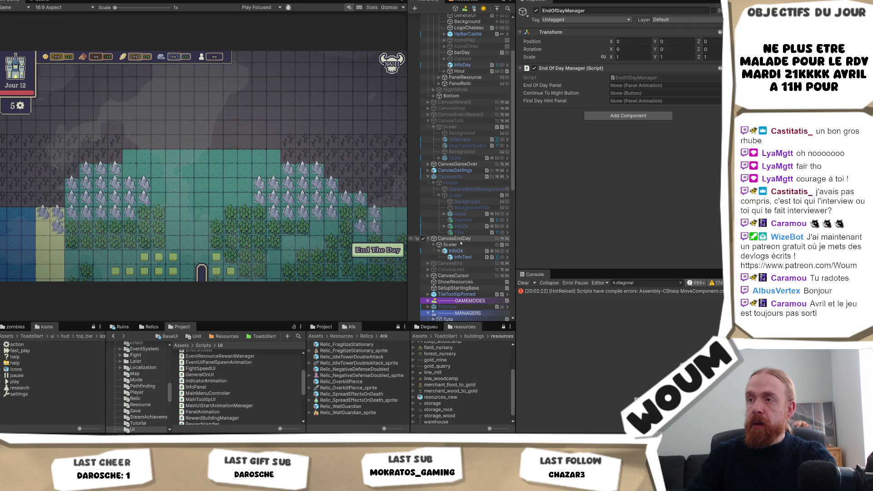
left_click_drag(461, 242, 655, 89)
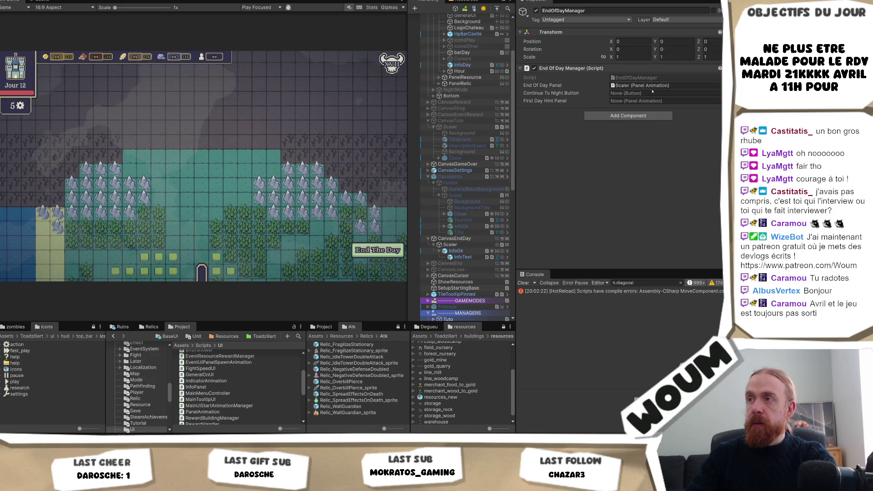
left_click_drag(468, 254, 654, 93)
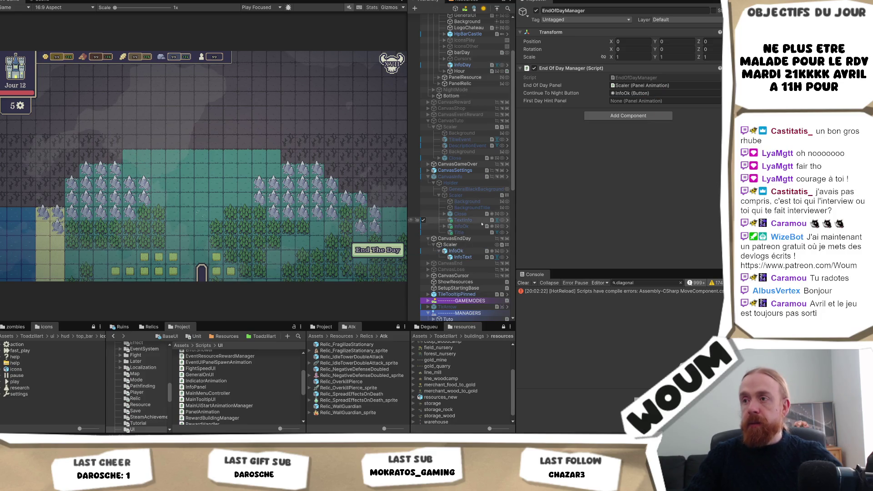
Start renaming the InfoOk button object.
left_click(464, 251)
key("F2")
type("In")
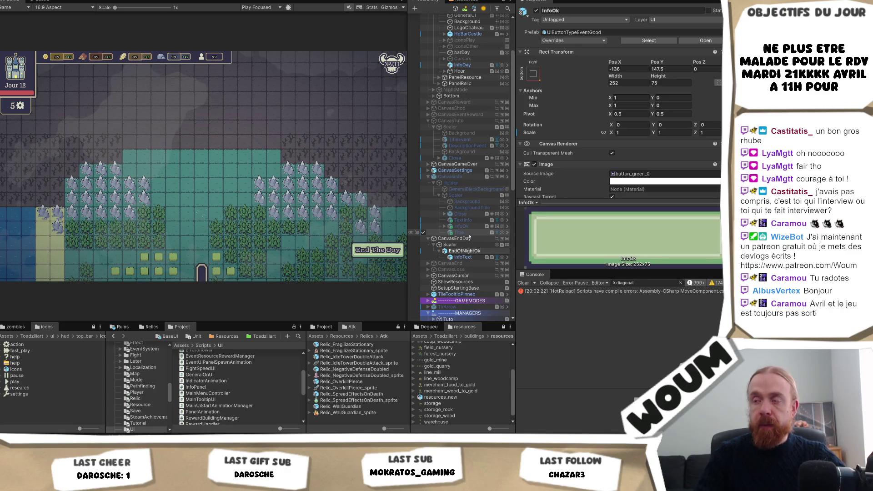
Name the button EndOfNightOk and its InfoText child EndOfNightText.
key("Return")
left_click(495, 256)
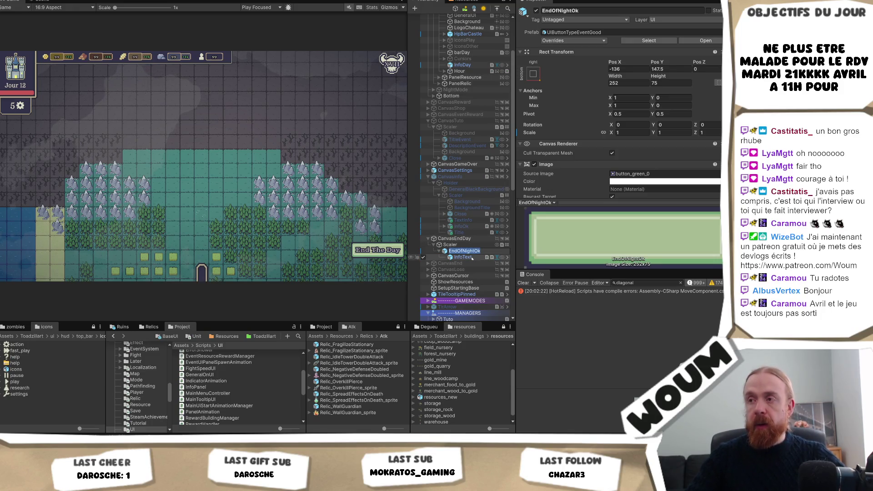
type("EndOfNightOk")
key("BackSpace")
type("Te")
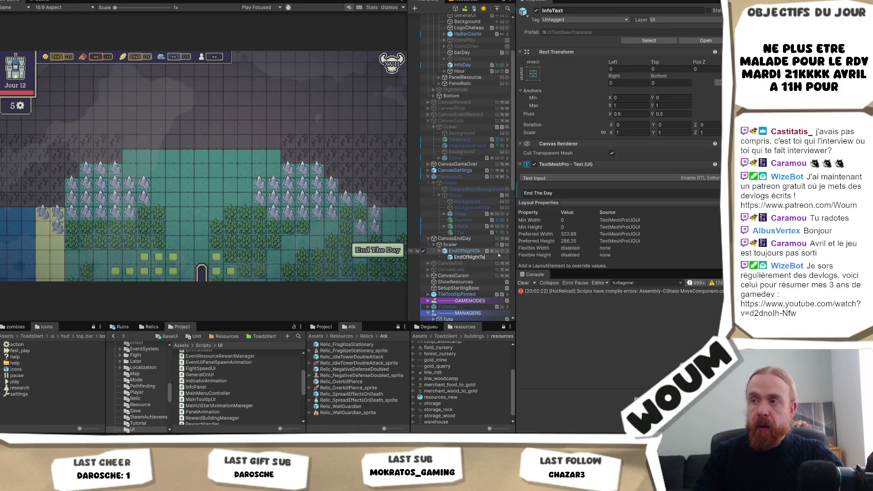
key("Return")
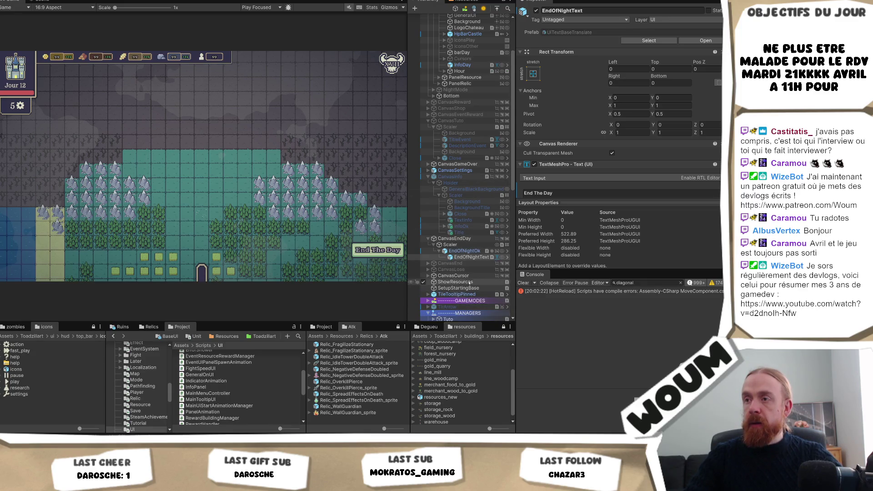
left_click(464, 251)
scroll(636, 136, "down", 3)
Try the button_red_0 sprite on the button, then undo to keep button_green_0.
left_click(656, 110)
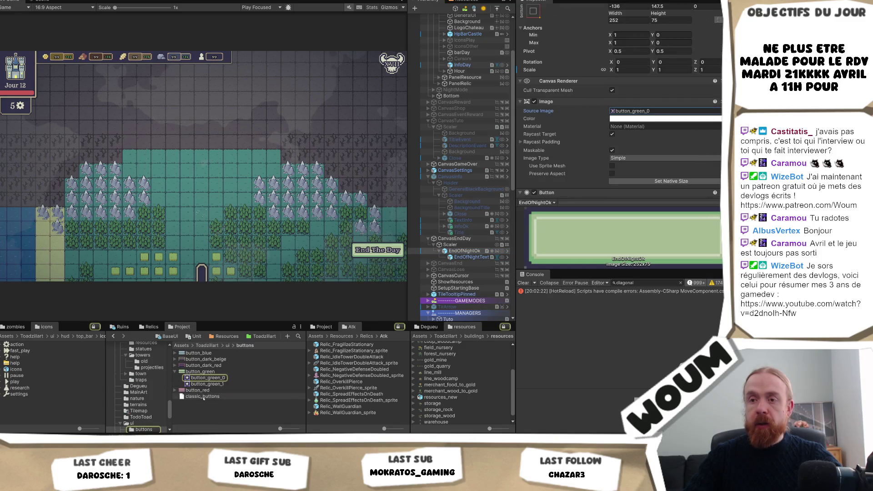
left_click(175, 389)
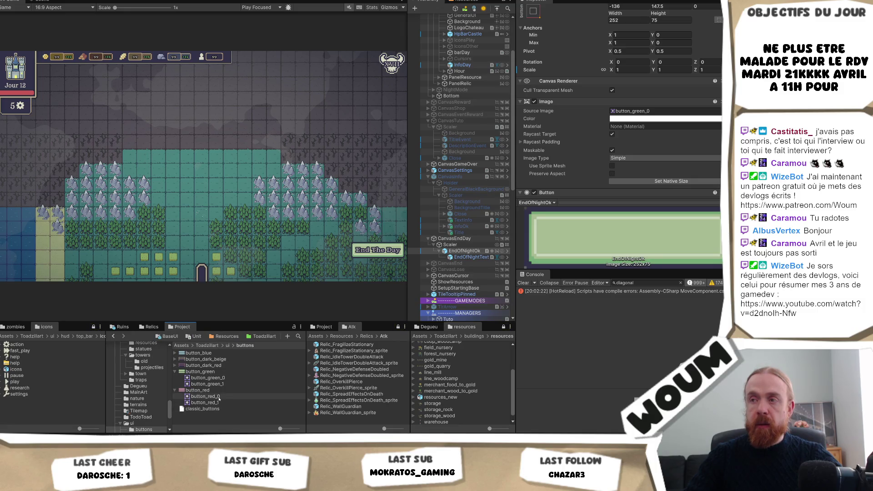
left_click(636, 111)
left_click_drag(637, 113, 637, 114)
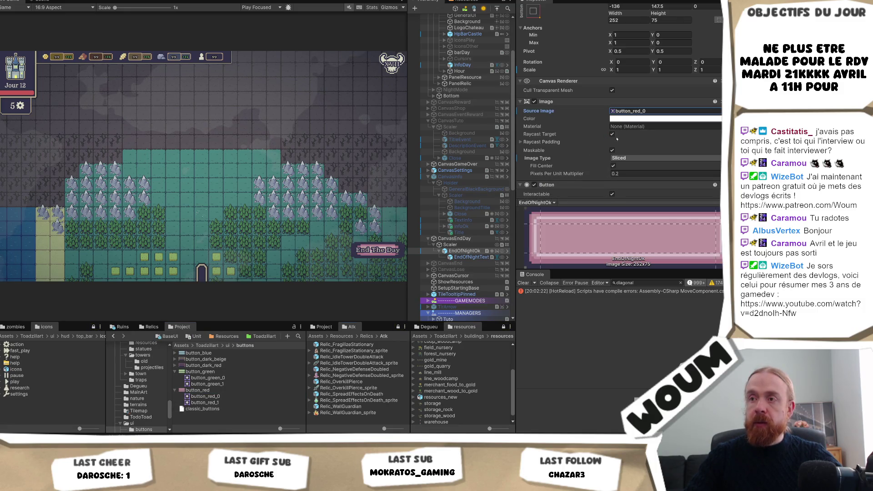
key("ctrl+z")
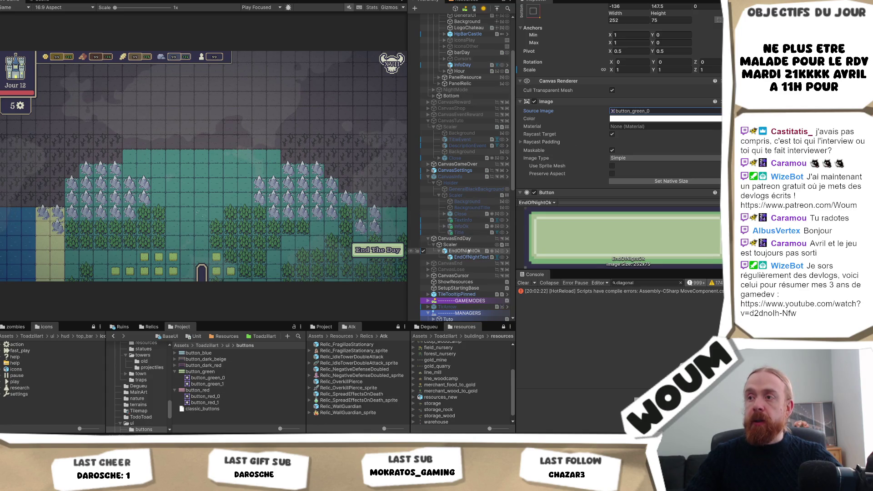
Expand and select TileTooltipPinned in the Hierarchy, revealing its Holder children.
scroll(465, 204, "up", 3)
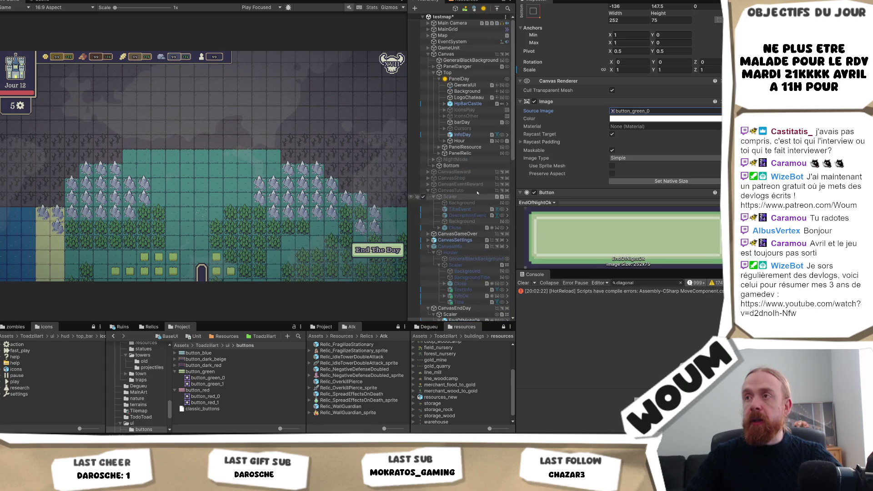
scroll(473, 178, "down", 1)
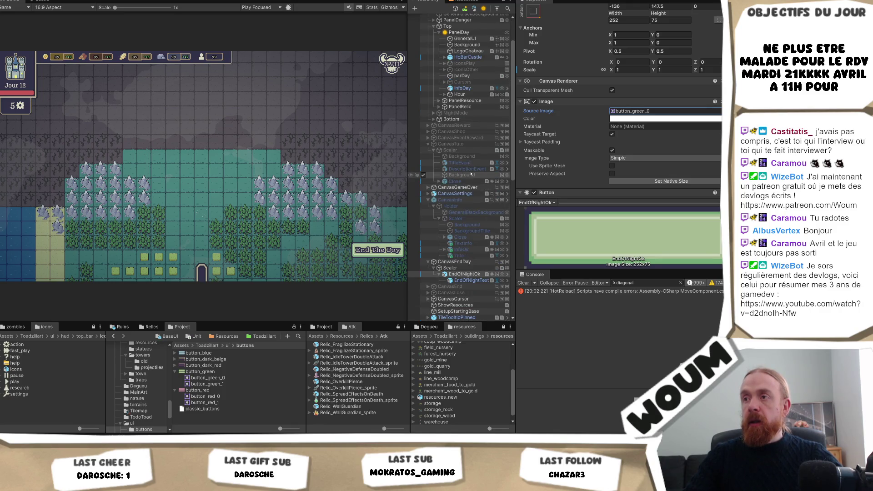
scroll(473, 208, "down", 4)
scroll(474, 207, "down", 1)
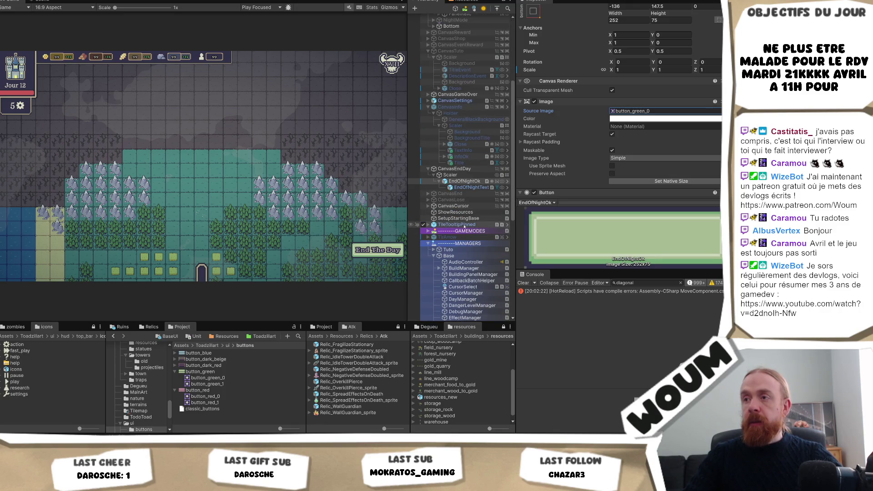
left_click(428, 225)
left_click(433, 232)
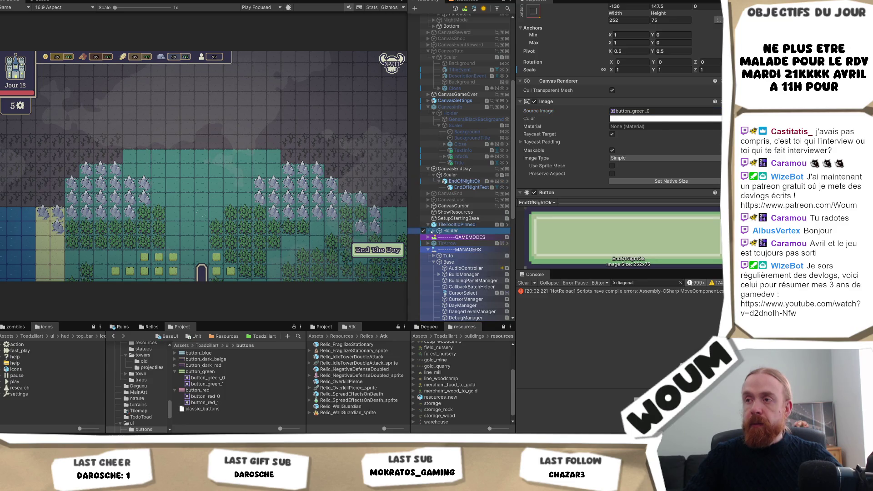
left_click(434, 231)
left_click(456, 224)
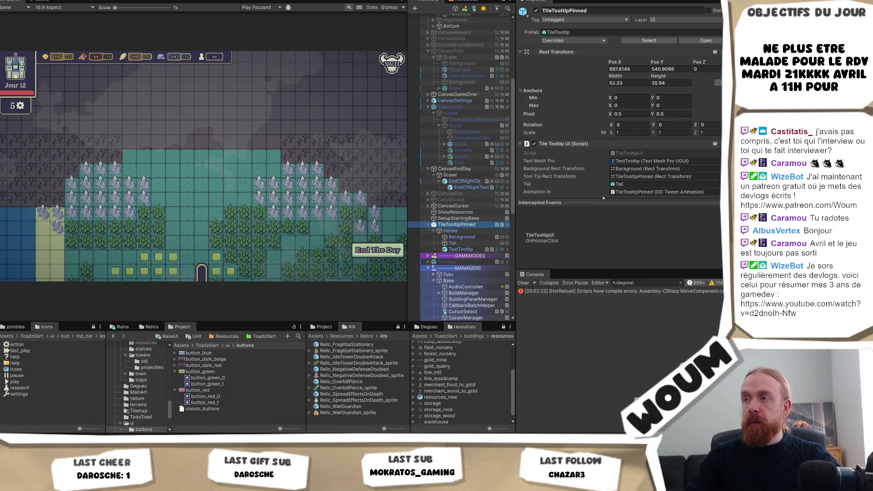
scroll(635, 174, "down", 1)
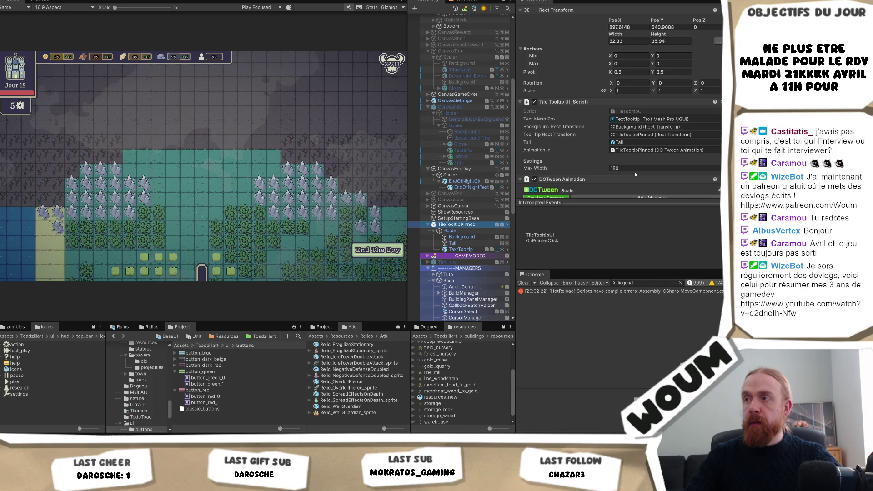
scroll(635, 173, "down", 1)
scroll(635, 174, "down", 4)
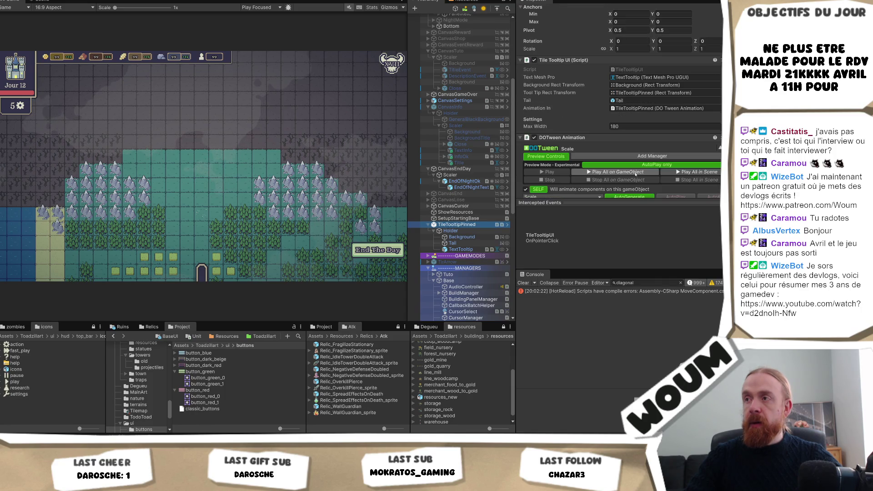
scroll(635, 175, "up", 2)
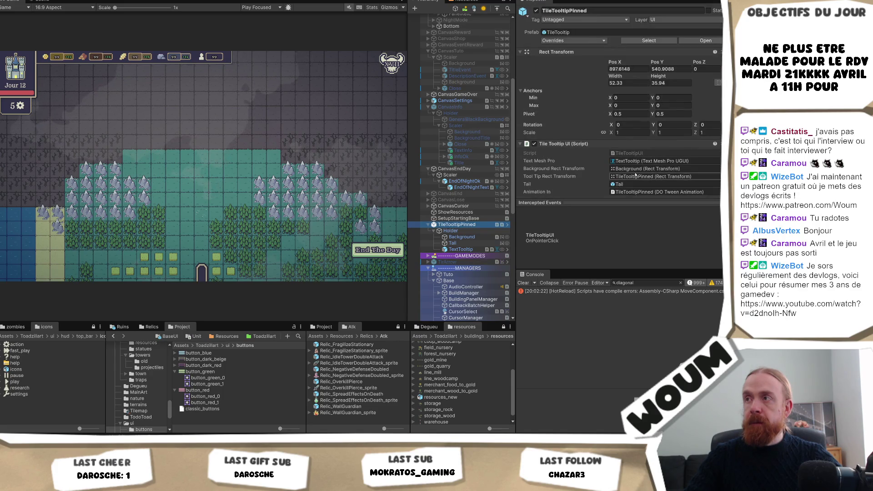
scroll(635, 175, "down", 2)
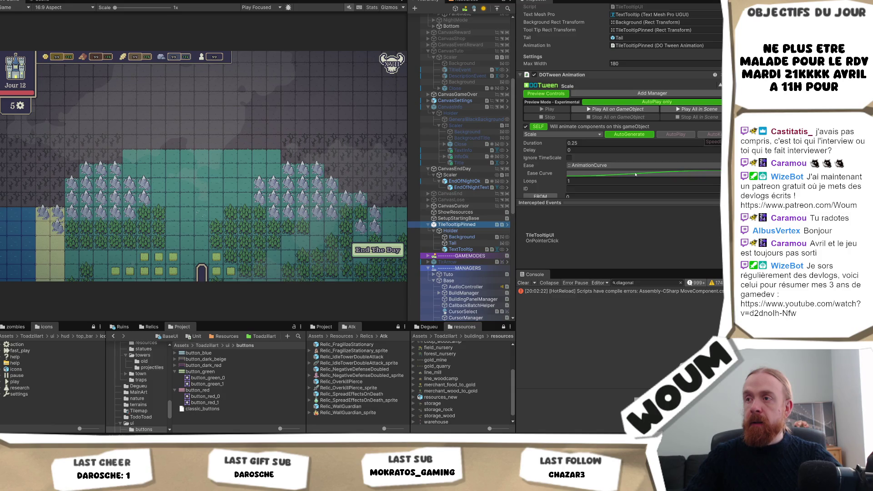
scroll(635, 174, "up", 3)
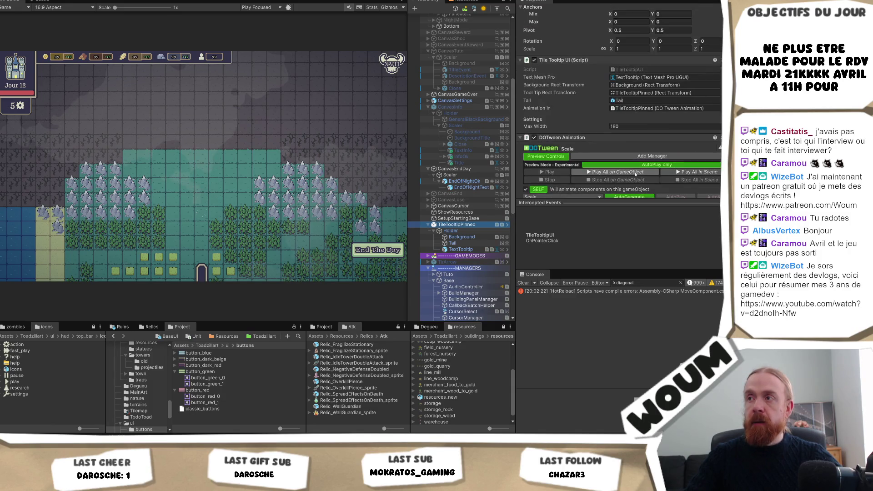
scroll(634, 174, "up", 2)
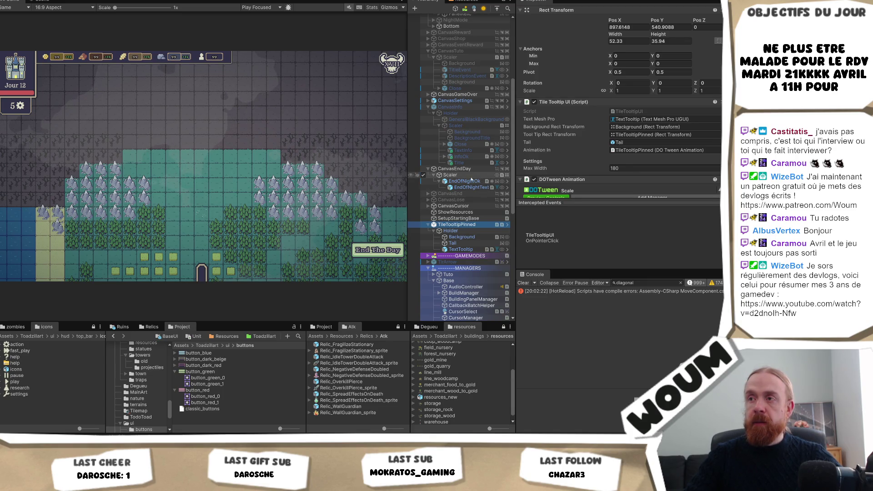
Paste a copy of the pinned tooltip into CanvasEndDay's Scaler, trying bottom-centre and middle-centre anchors.
left_click(453, 243)
left_click(467, 236)
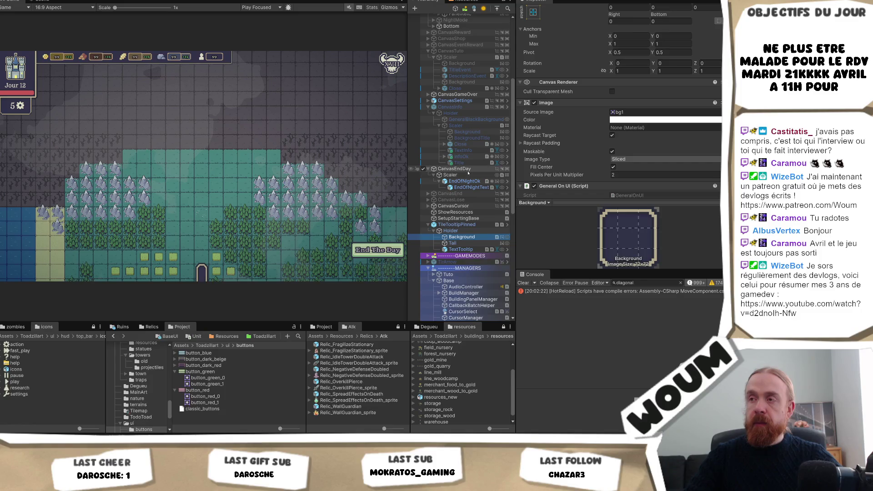
left_click(468, 175)
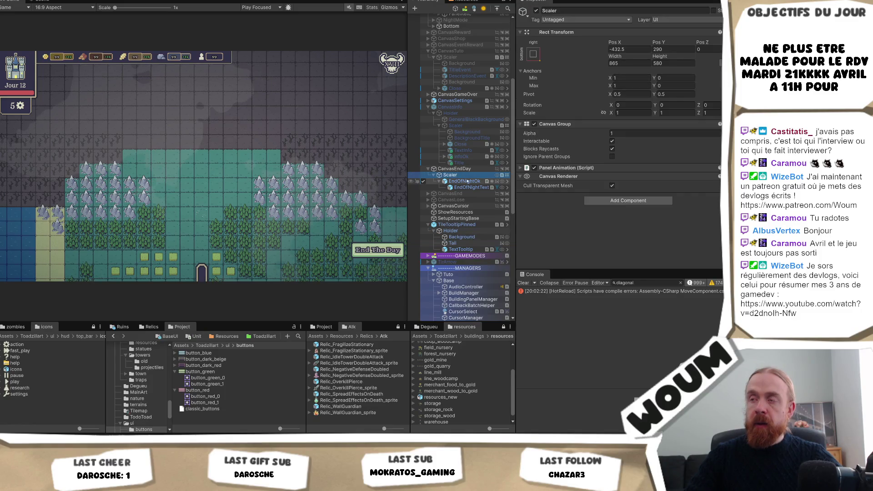
key("ctrl+v")
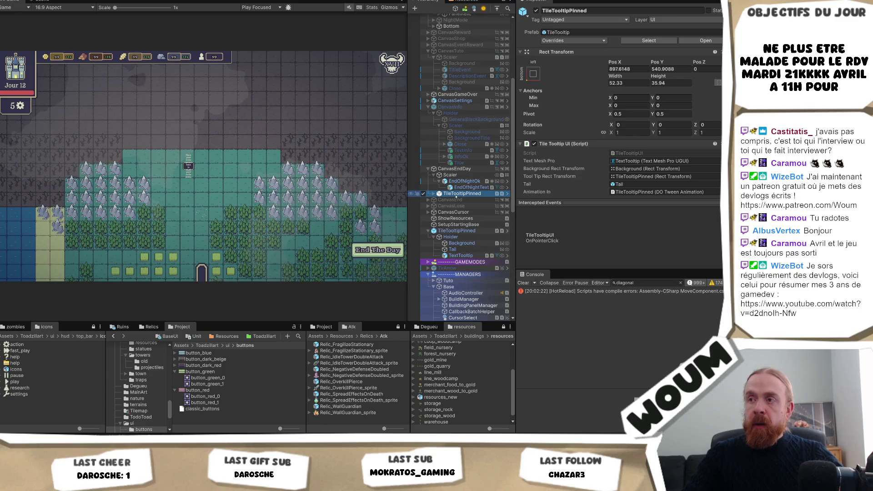
left_click_drag(467, 175, 467, 178)
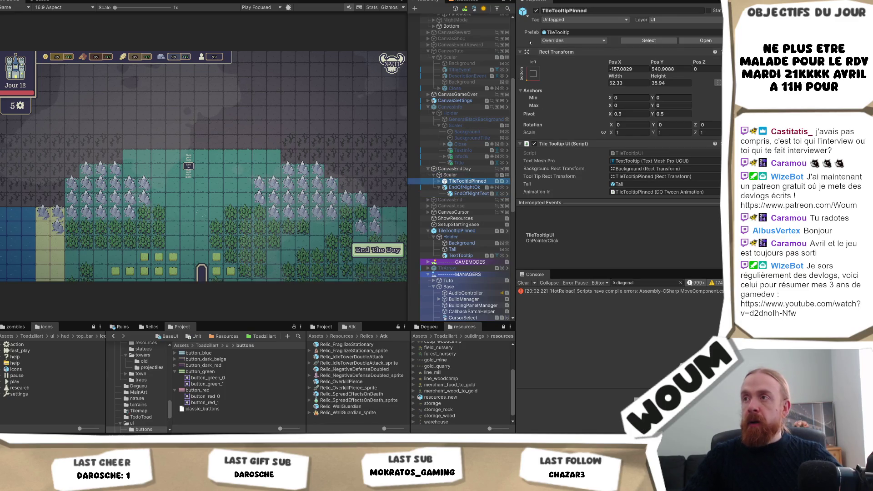
left_click(534, 73)
left_click(574, 169)
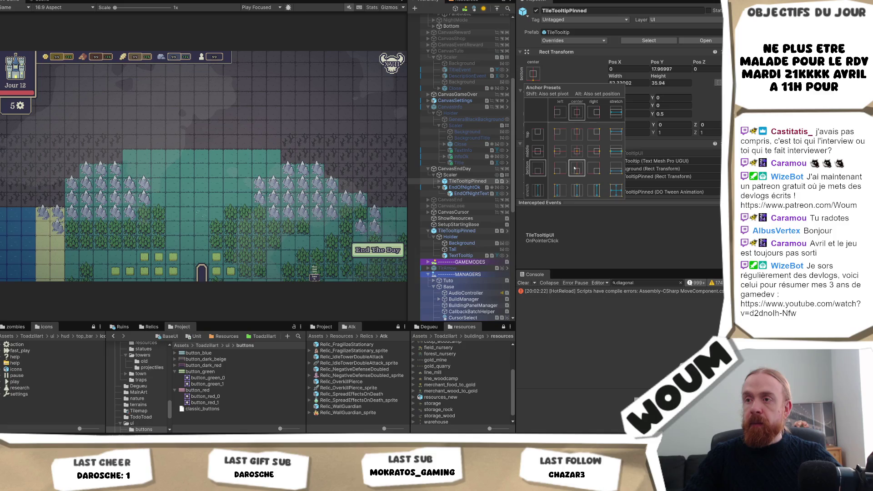
left_click(577, 153)
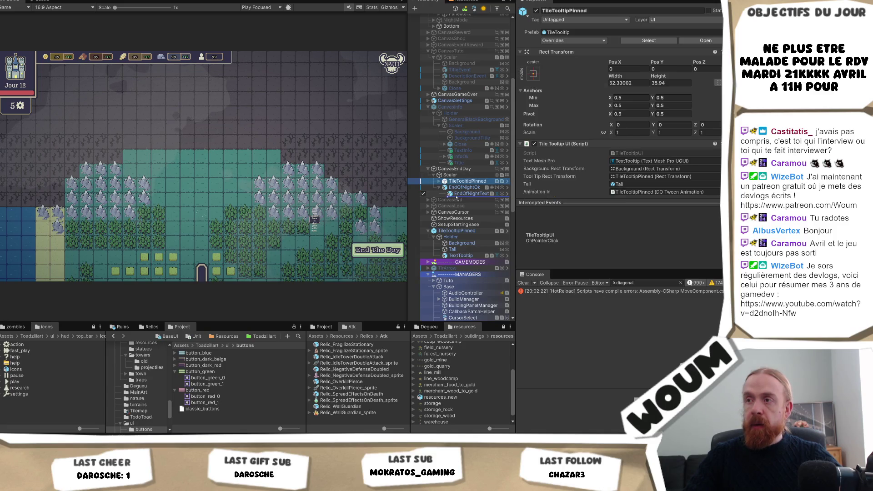
Nest TileTooltipPinned inside EndOfNightOk and anchor it to the top centre.
left_click_drag(467, 181, 465, 188)
left_click(533, 74)
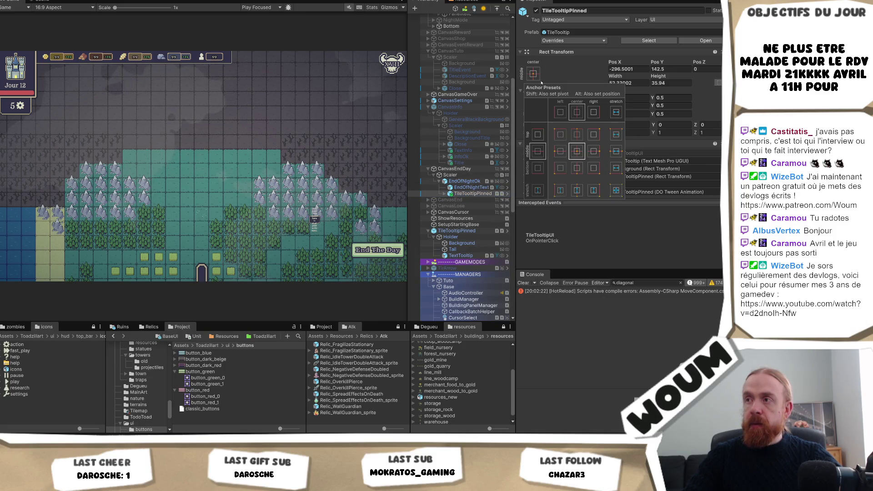
left_click(576, 134)
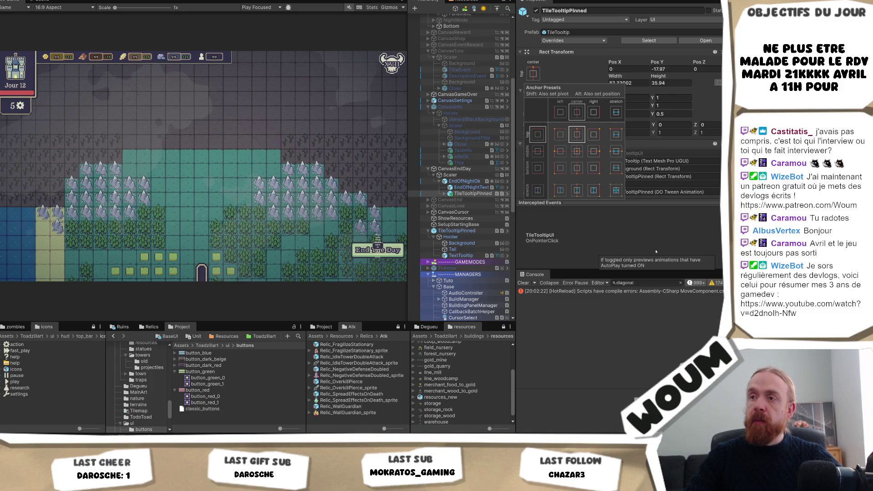
left_click(631, 226)
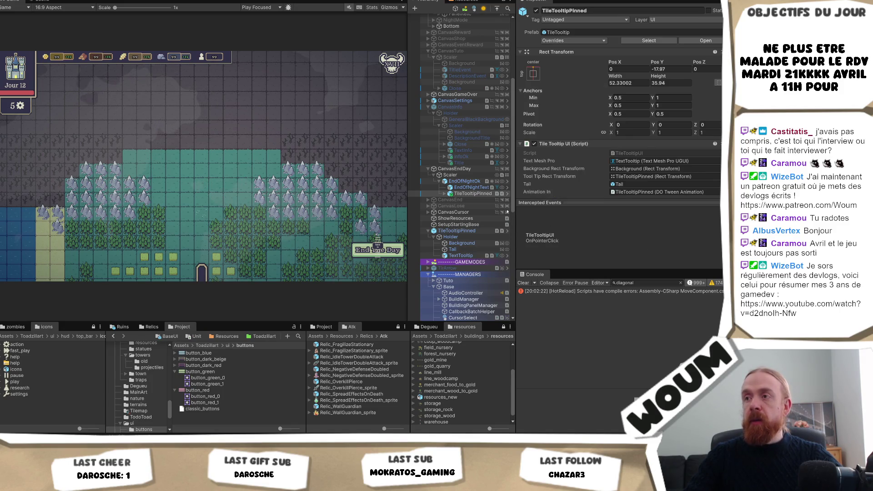
left_click(444, 193)
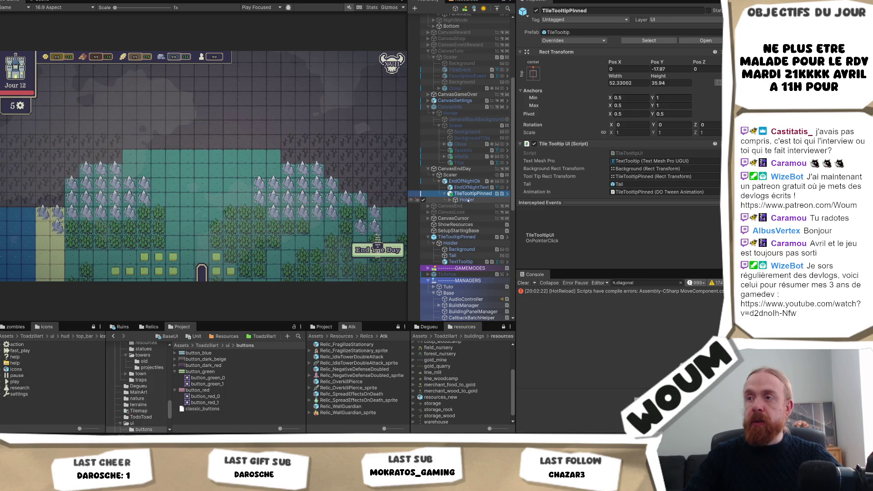
Remove the Tile Tooltip UI script from TileTooltipPinned, keeping its DOTween Scale animation.
left_click(466, 199)
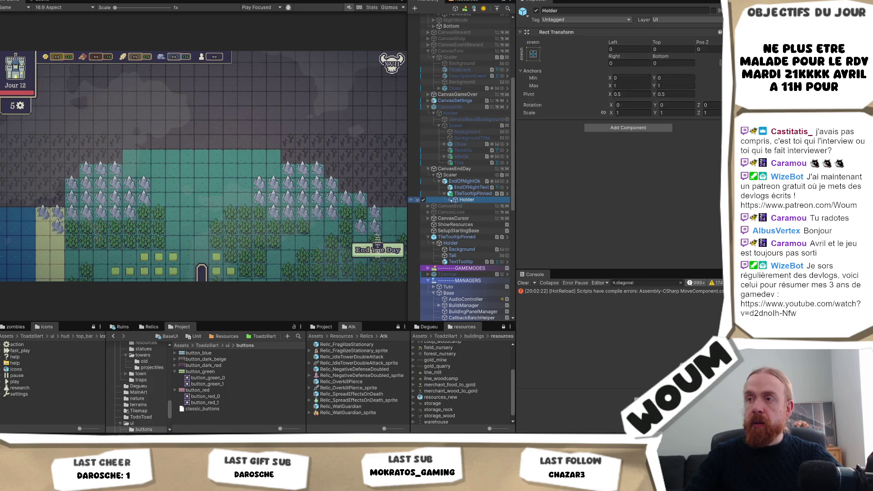
left_click(450, 199)
left_click(473, 193)
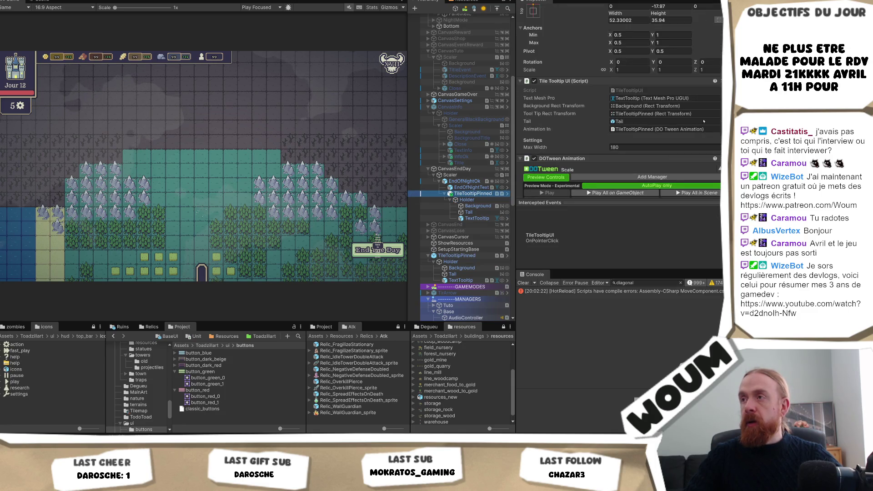
right_click(657, 83)
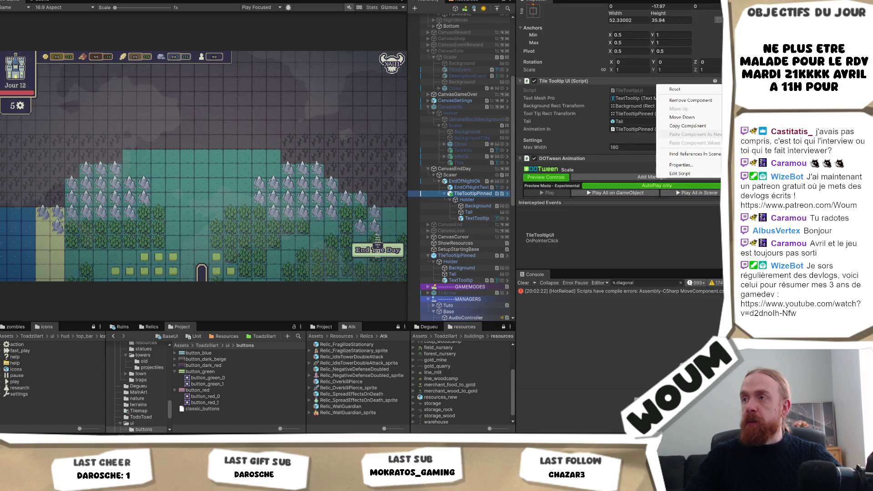
left_click(690, 100)
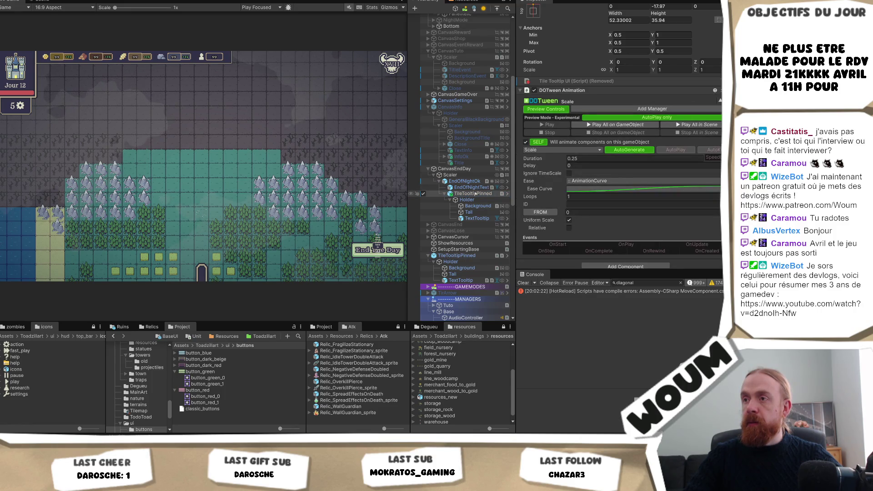
Select TextTooltip and review its TextMeshPro, Font Setter, Text Animator and material settings.
left_click(475, 218)
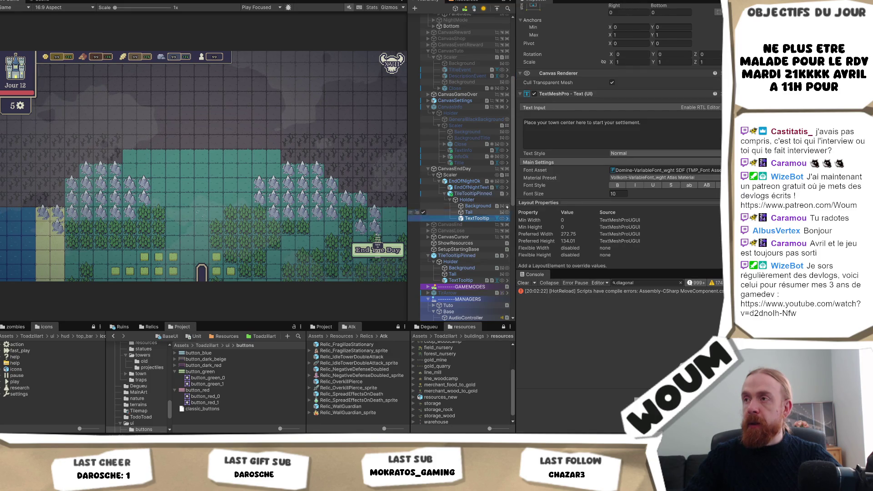
scroll(620, 100, "down", 10)
scroll(621, 100, "down", 2)
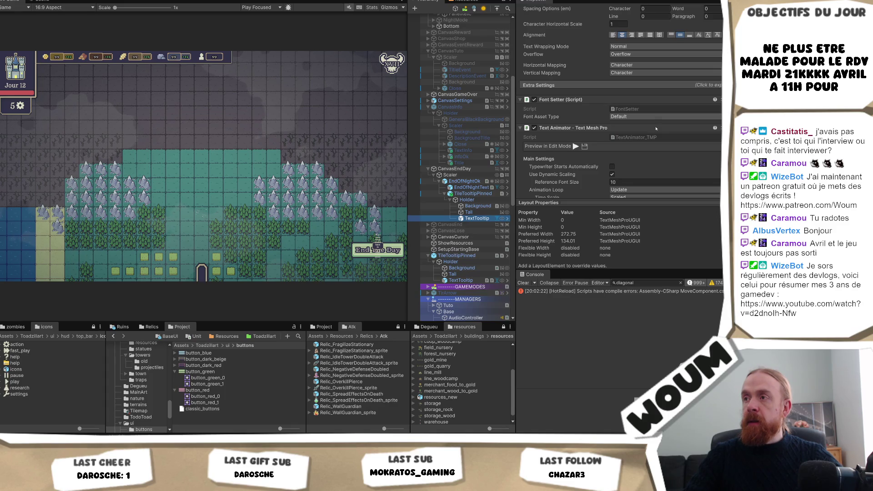
scroll(657, 136, "down", 8)
scroll(662, 152, "up", 10)
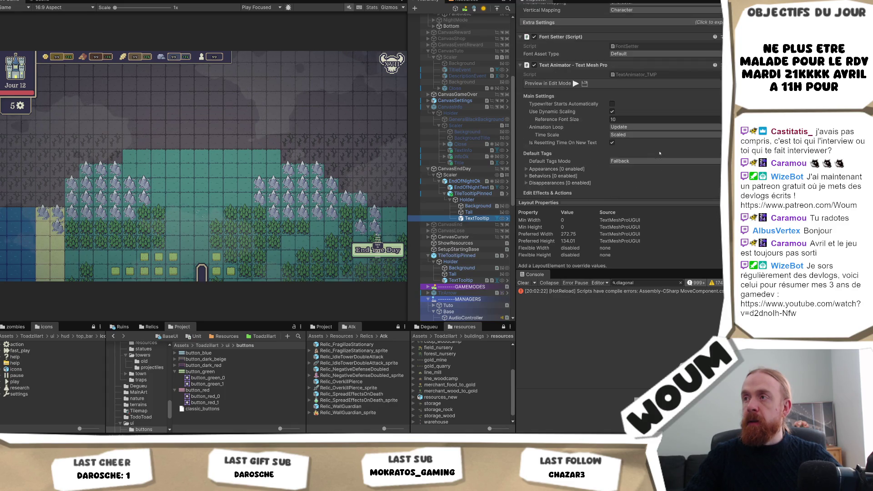
scroll(655, 148, "down", 5)
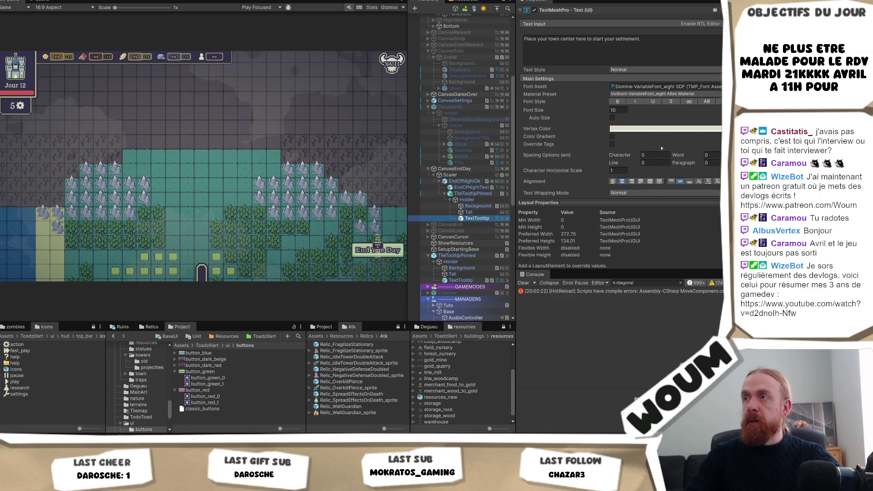
scroll(690, 138, "down", 8)
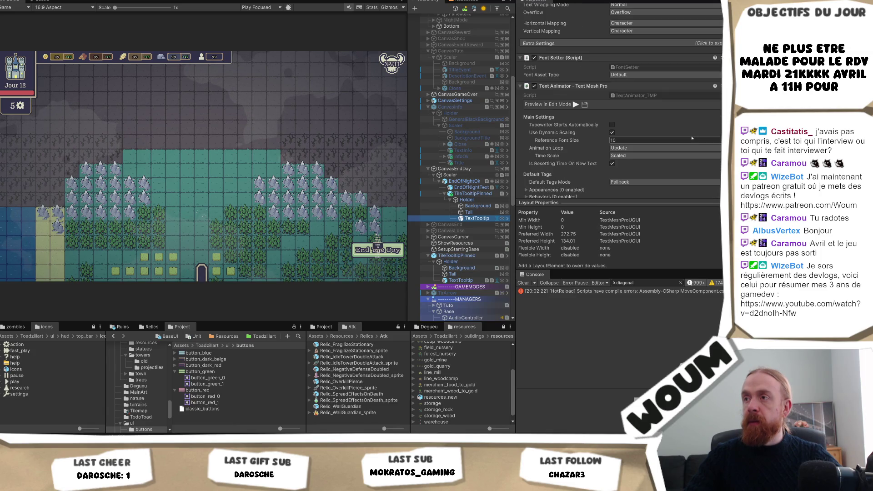
scroll(691, 137, "up", 3)
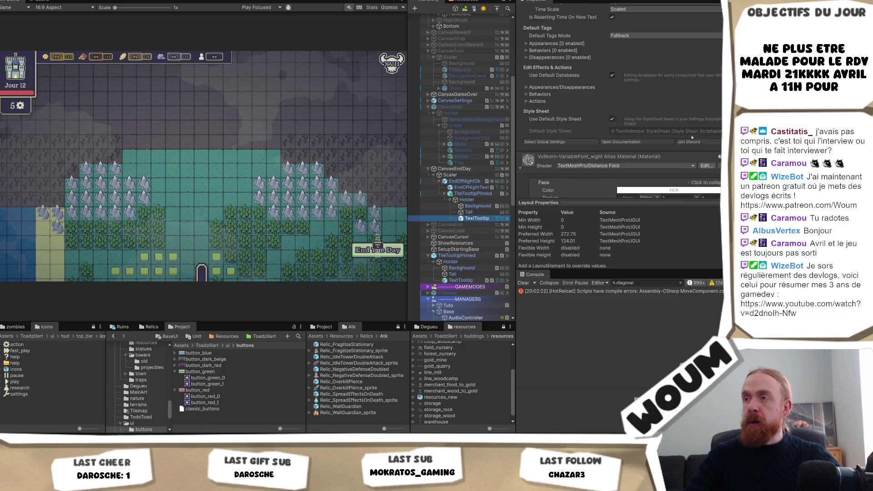
scroll(691, 135, "up", 14)
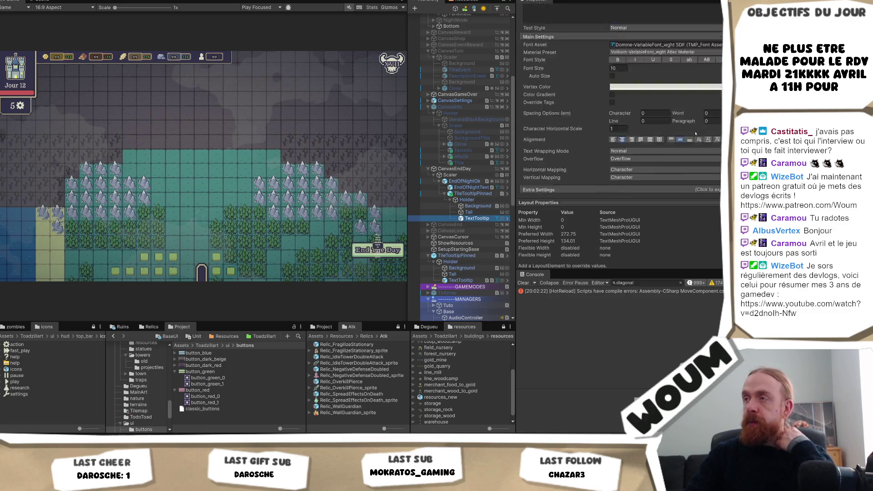
scroll(692, 133, "down", 5)
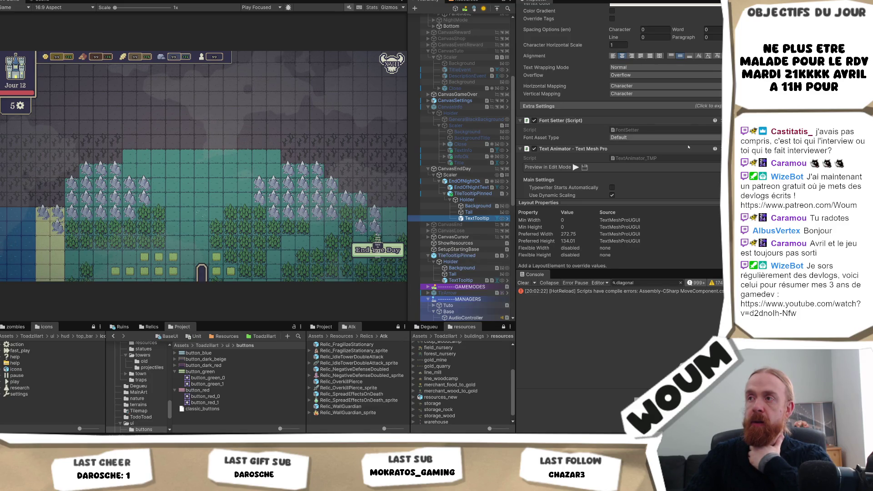
scroll(685, 148, "up", 5)
scroll(685, 148, "down", 10)
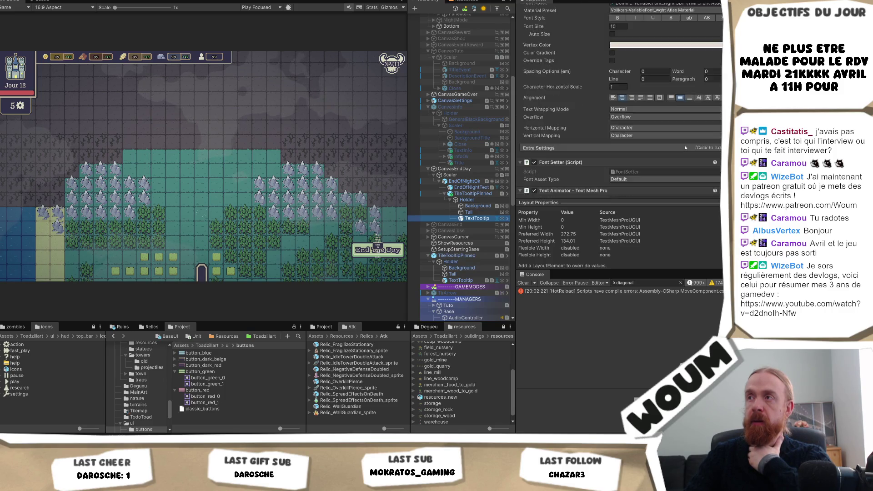
scroll(591, 174, "down", 4)
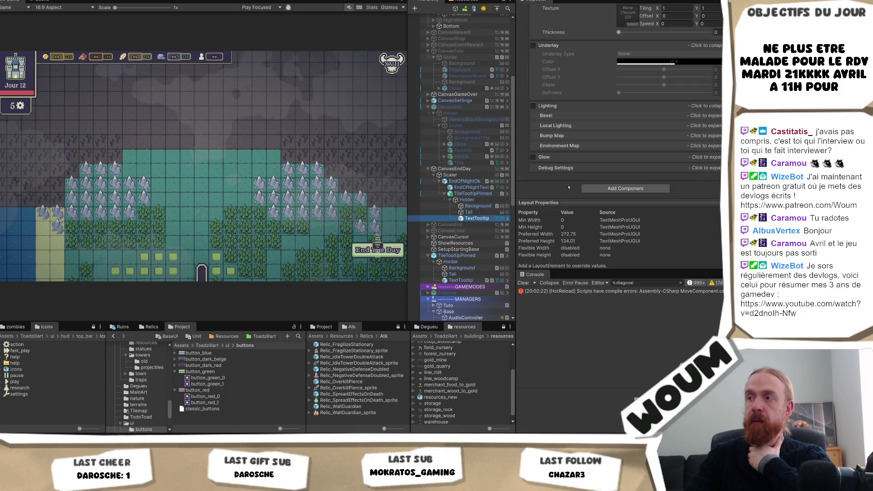
left_click(608, 188)
Add the Translate Text Value UI component to TextTooltip via an 'Transl' search.
type("EndOf")
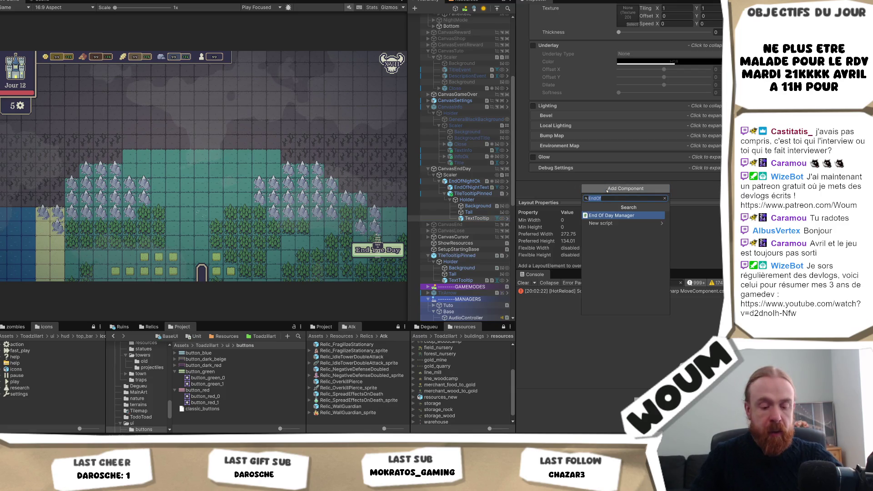
type("Transl")
key("Return")
key("Return")
scroll(703, 131, "up", 8)
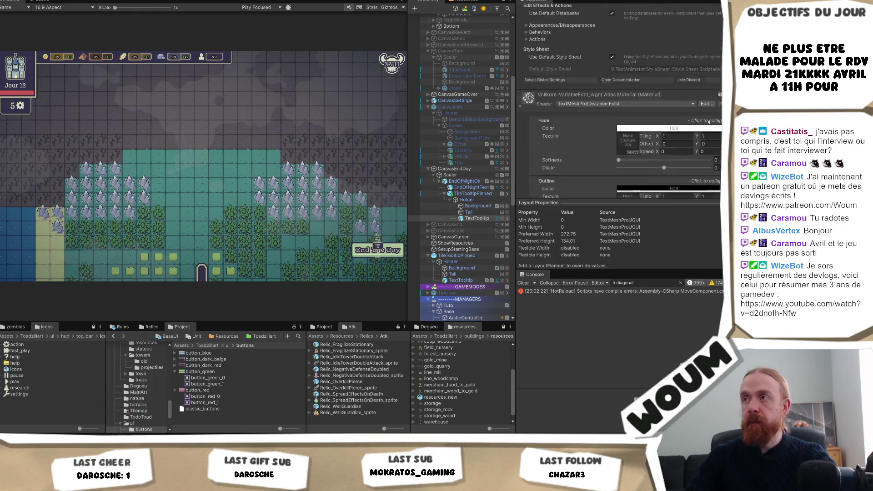
scroll(703, 130, "down", 6)
left_click(625, 188)
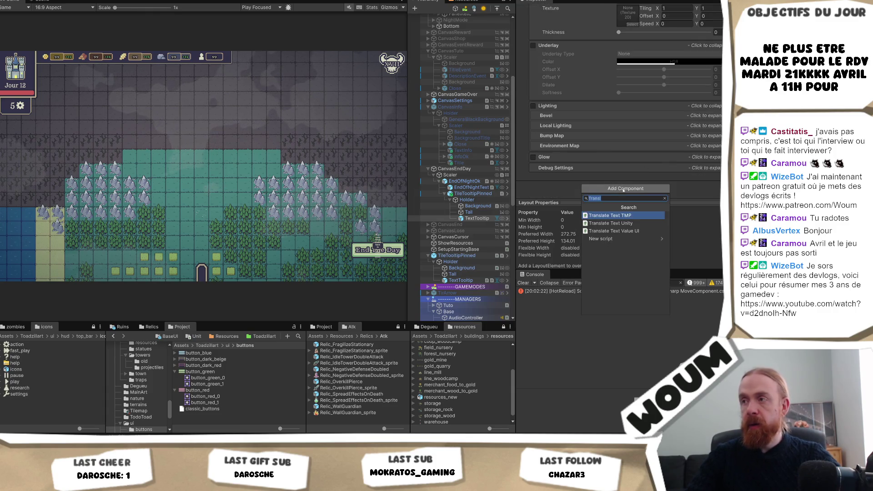
left_click(637, 231)
Set the translation Type to End Of Day_First Day Hint.
left_click(640, 127)
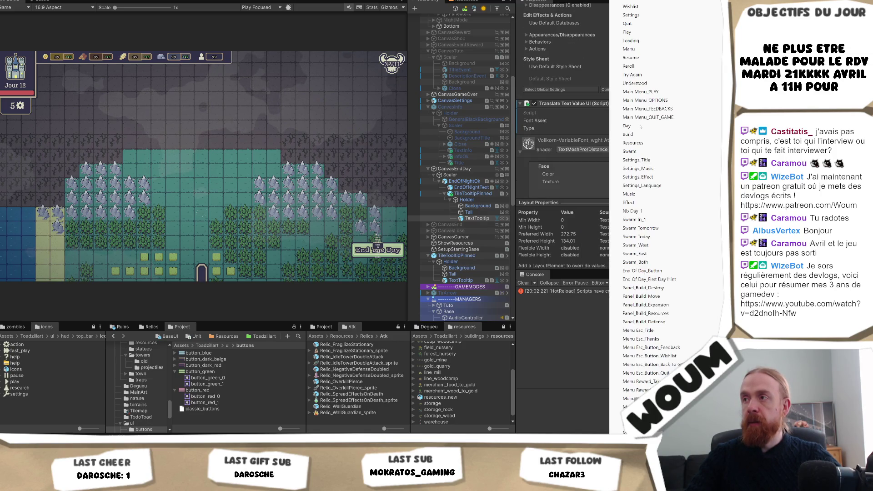
left_click(678, 282)
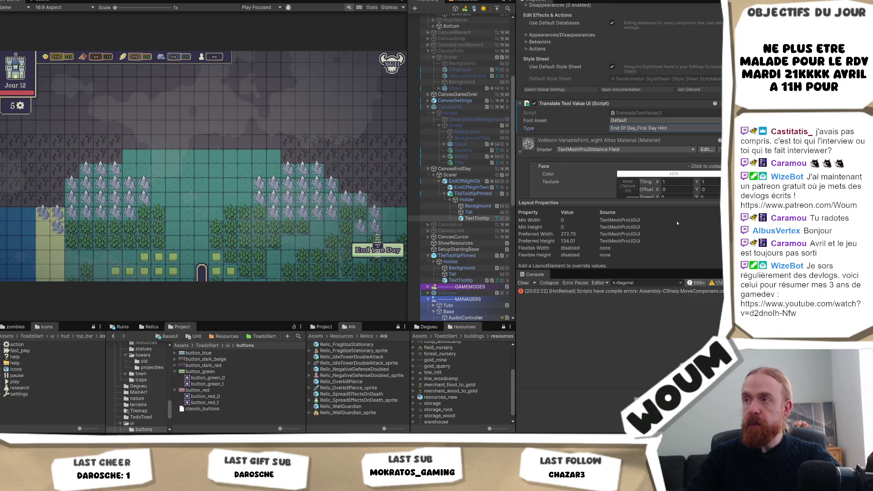
scroll(660, 111, "up", 5)
scroll(660, 112, "up", 3)
right_click(660, 111)
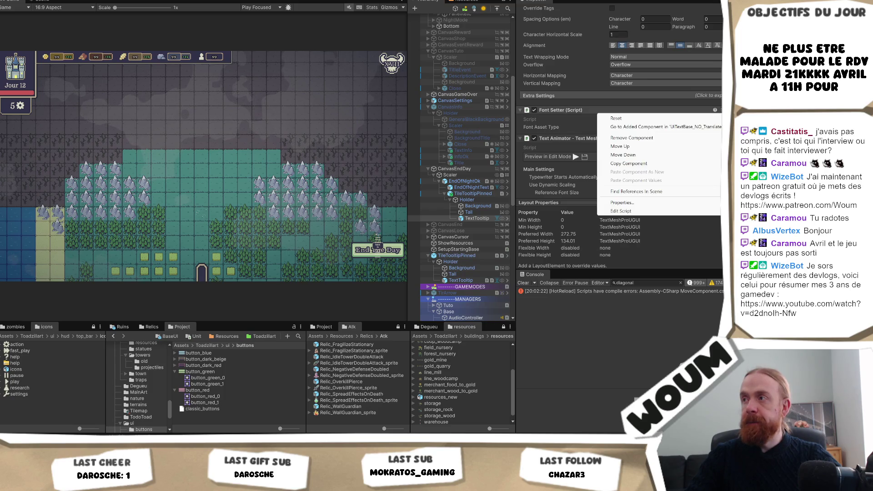
Remove TextTooltip's Font Setter and browse the pinned tooltip's Holder, Background, Tail and text objects.
left_click(653, 138)
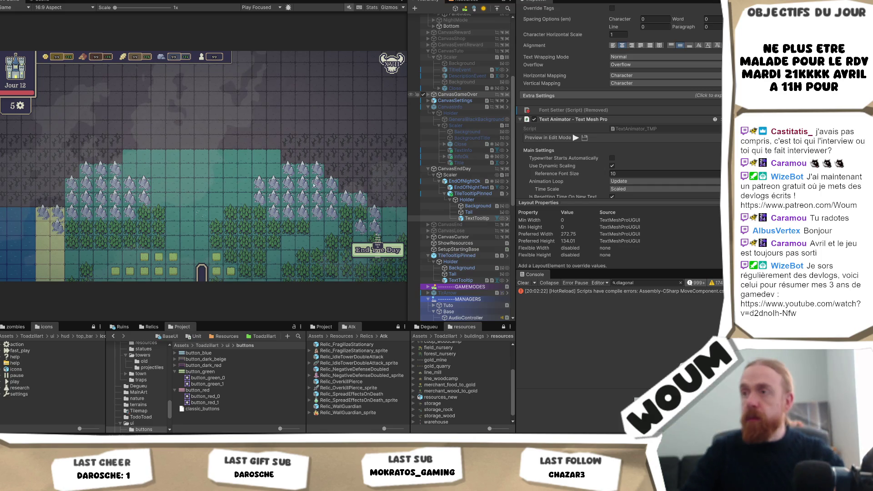
left_click(473, 193)
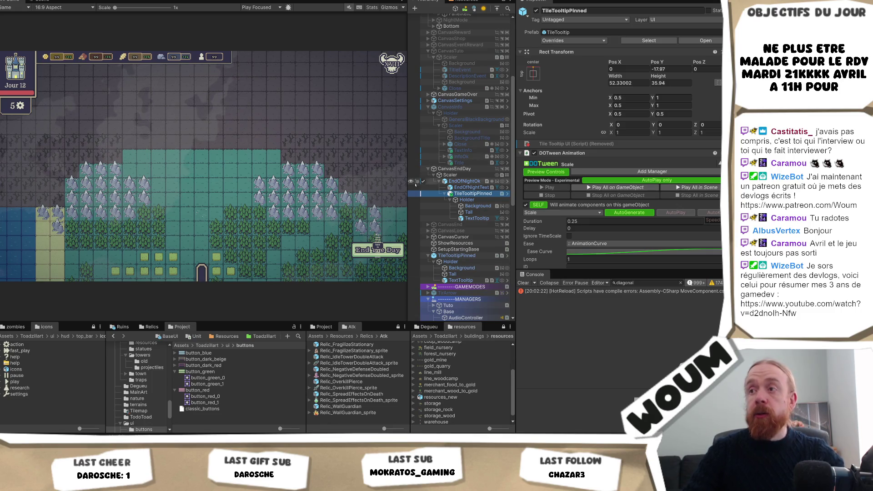
left_click(472, 187)
left_click(472, 194)
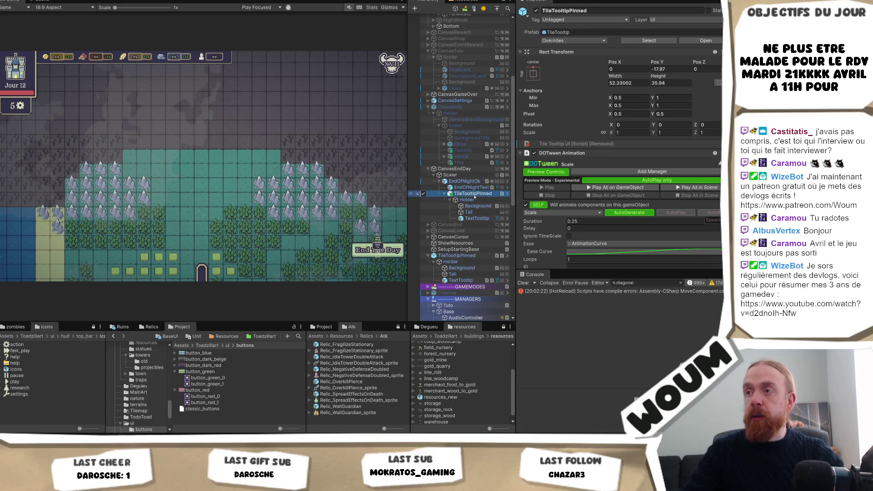
scroll(626, 196, "down", 3)
scroll(625, 196, "down", 1)
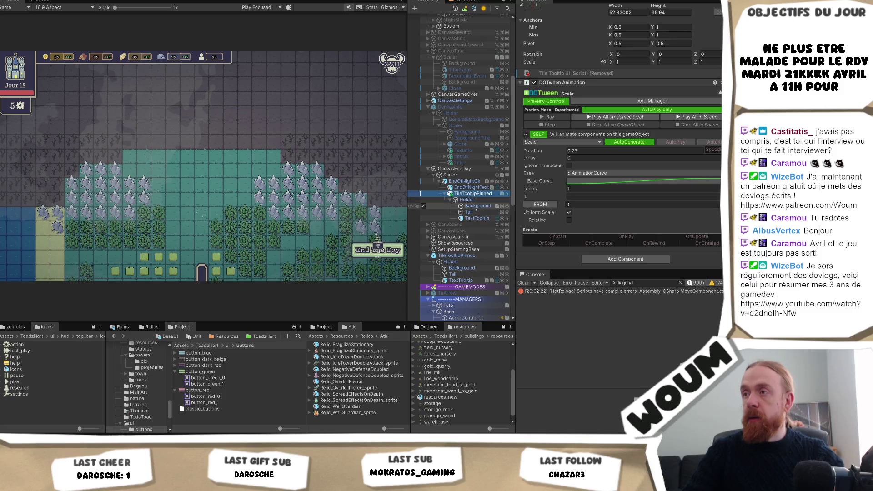
left_click(471, 200)
left_click(479, 206)
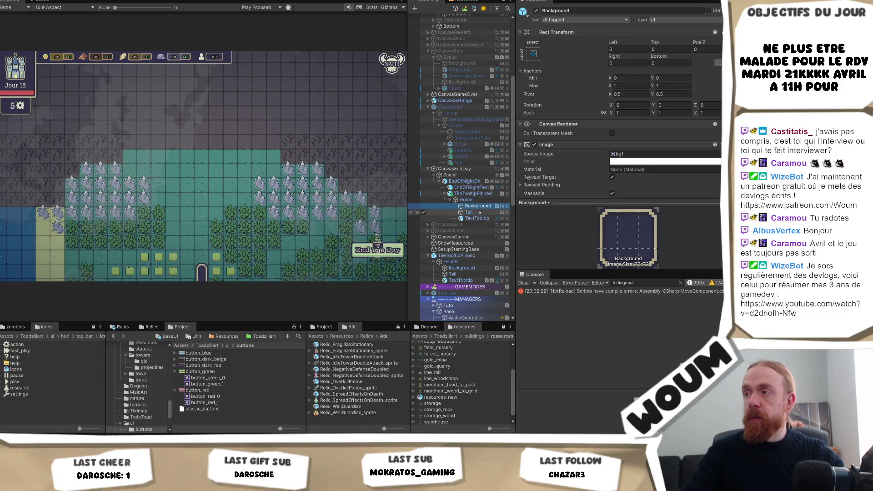
left_click(479, 213)
left_click(480, 218)
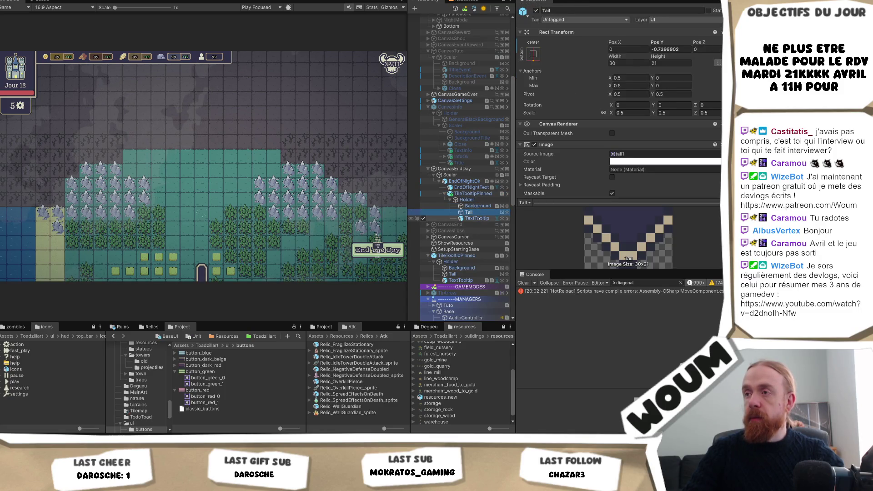
Set TileTooltipPinned's Rect Transform width to 200.
left_click(482, 194)
left_click(633, 83)
type("200")
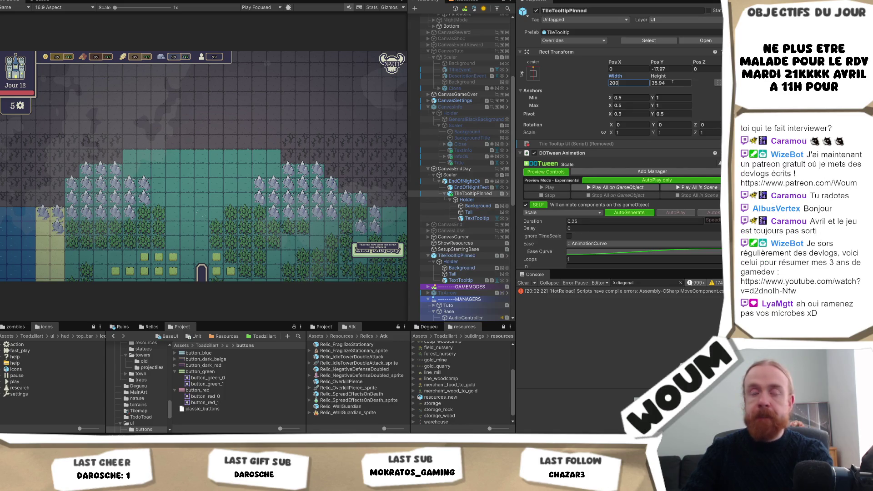
Set the pinned tooltip's height to 100 after trying 75 and 150.
left_click(666, 81)
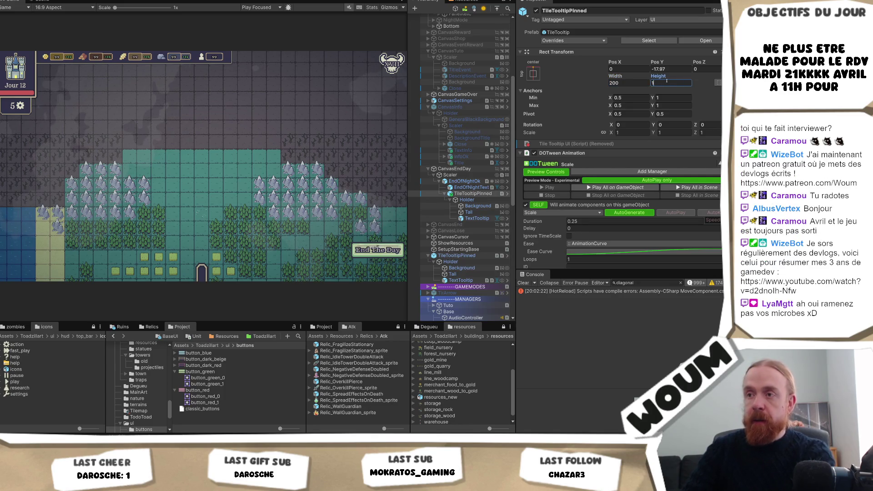
type("100")
key("Return")
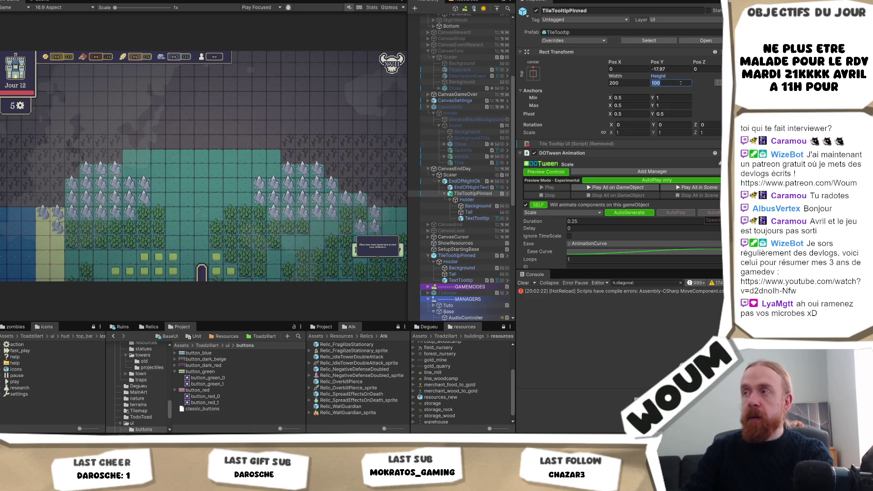
type("75")
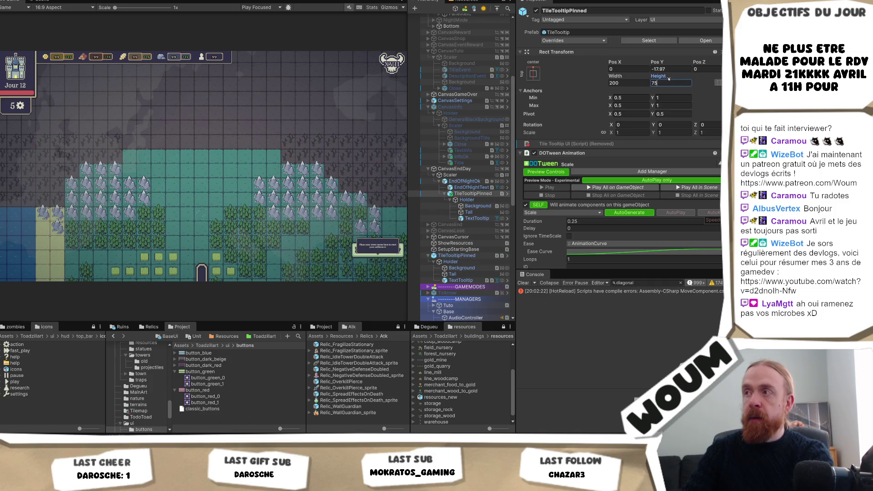
left_click(667, 83)
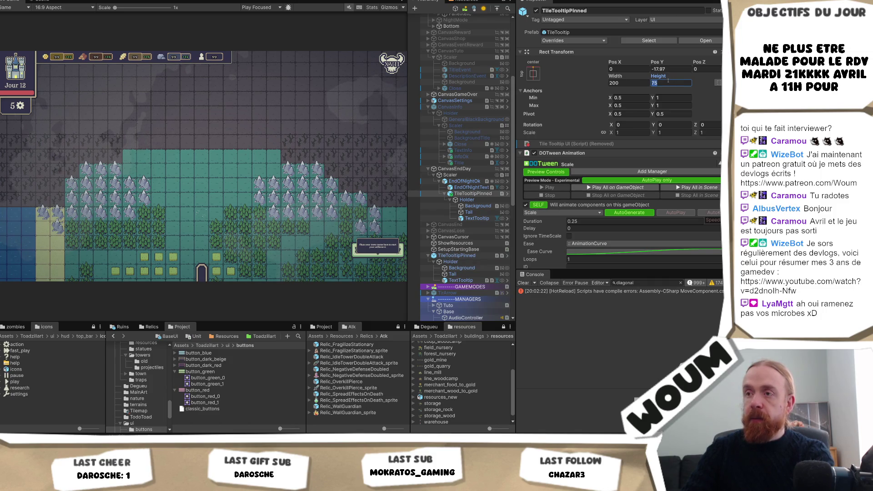
type("150")
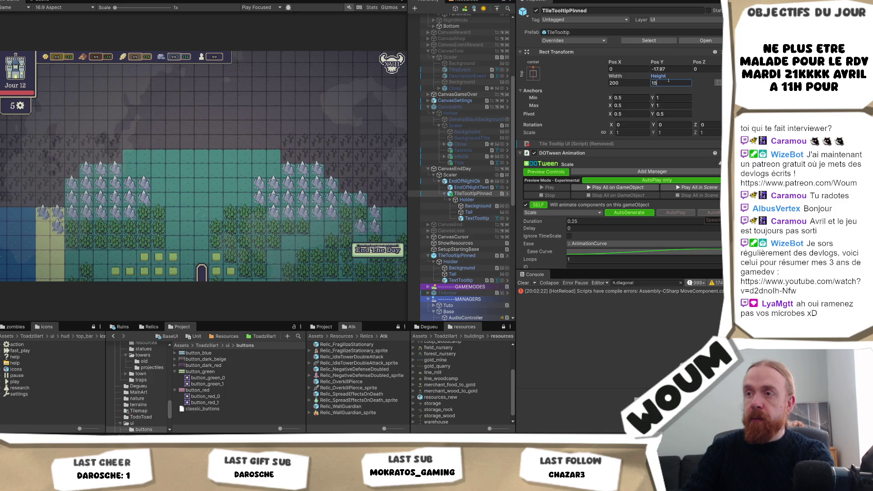
key("ctrl+a")
type("100")
Leave the tooltip's Pos Y at 0 after trying -100, 100 and 80.
left_click(677, 68)
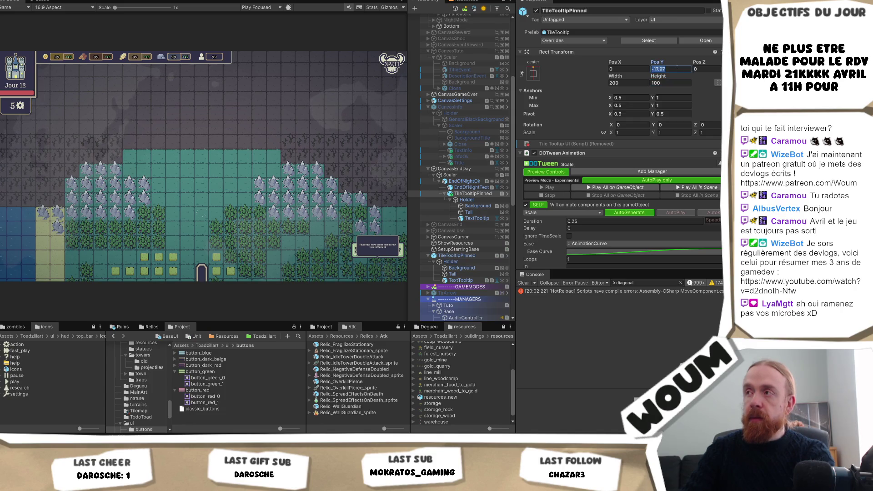
type("-100")
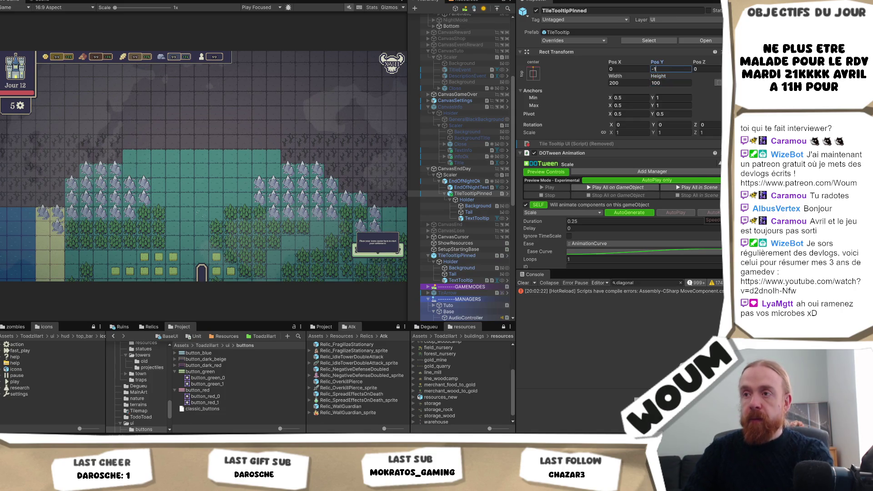
key("ctrl+a")
type("100")
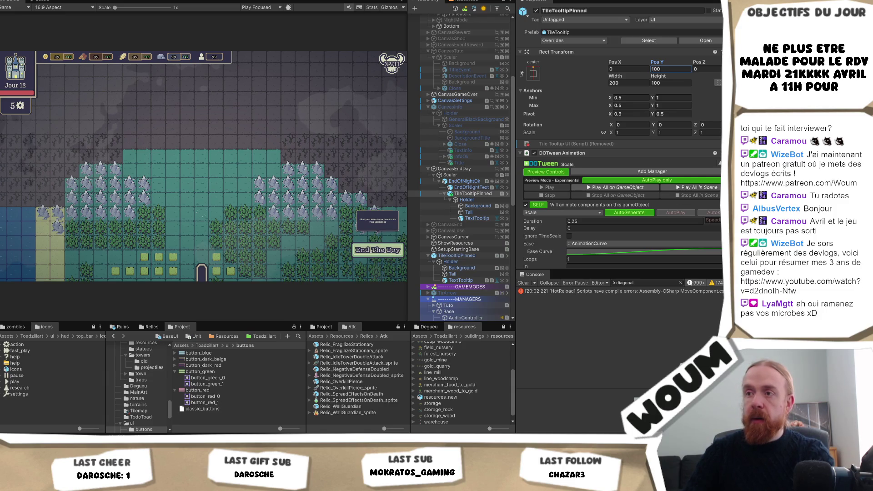
key("ctrl+a")
type("80")
key("BackSpace")
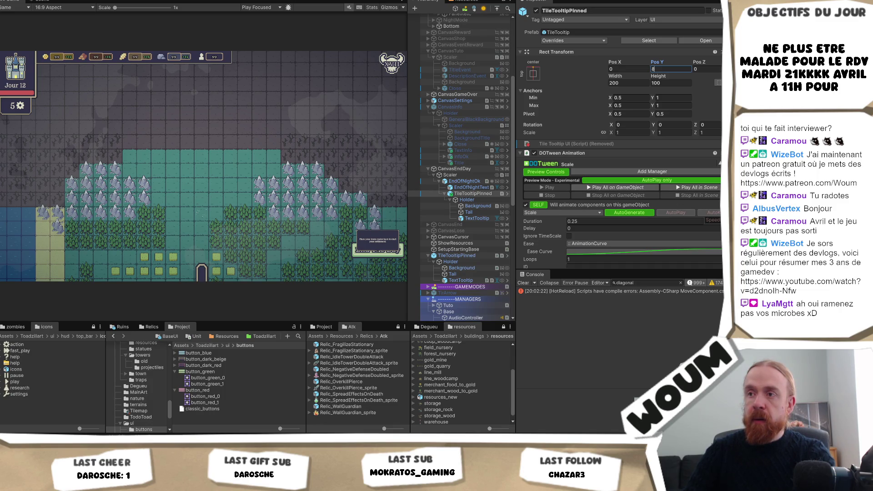
key("BackSpace")
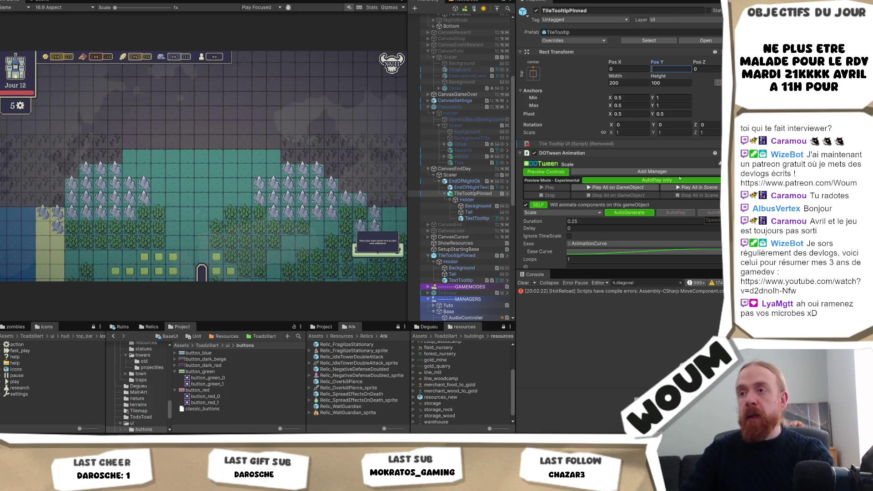
left_click(624, 131)
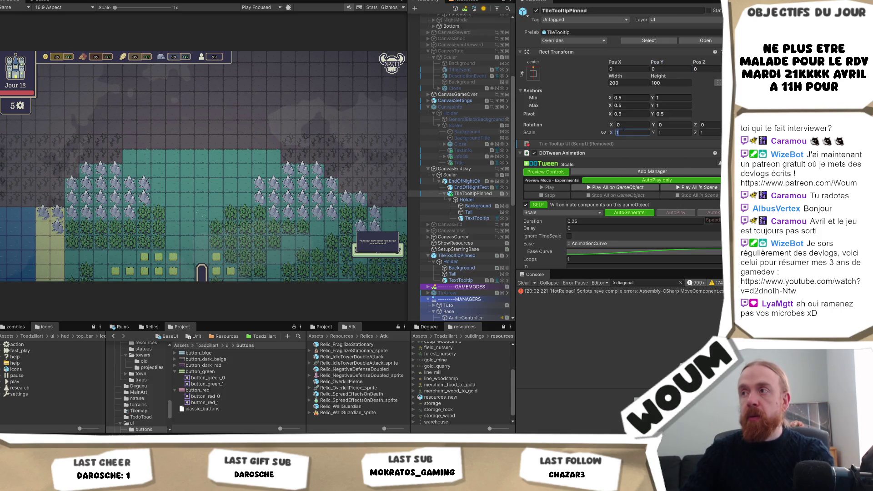
Give the pinned tooltip scale 3, width 80 and height 100.
type("3")
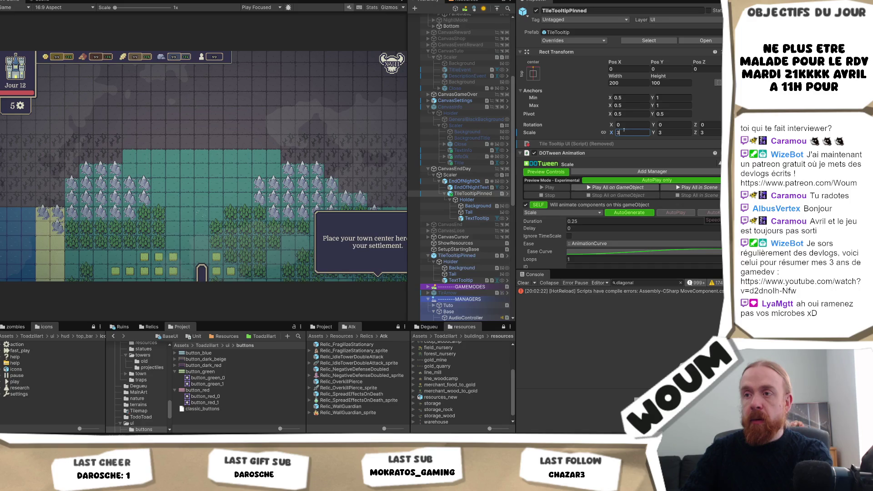
left_click(629, 83)
type("100")
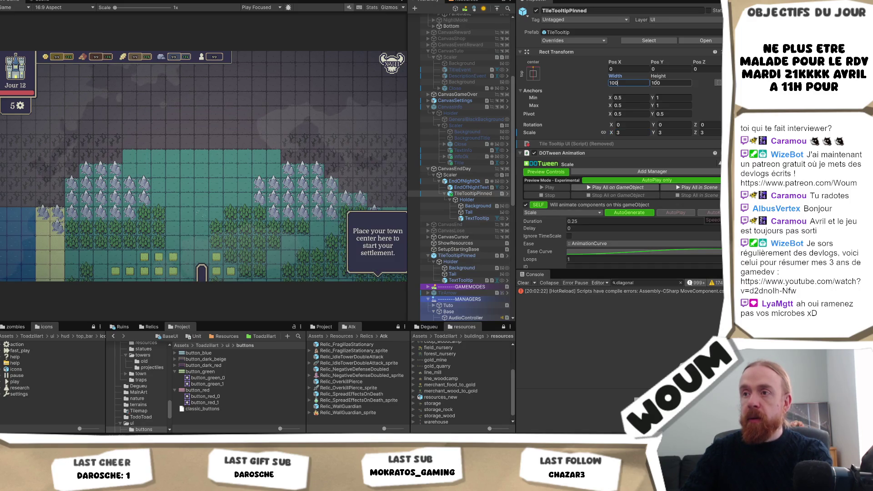
key("BackSpace")
key("BackSpace")
key("BackSpace")
type("80")
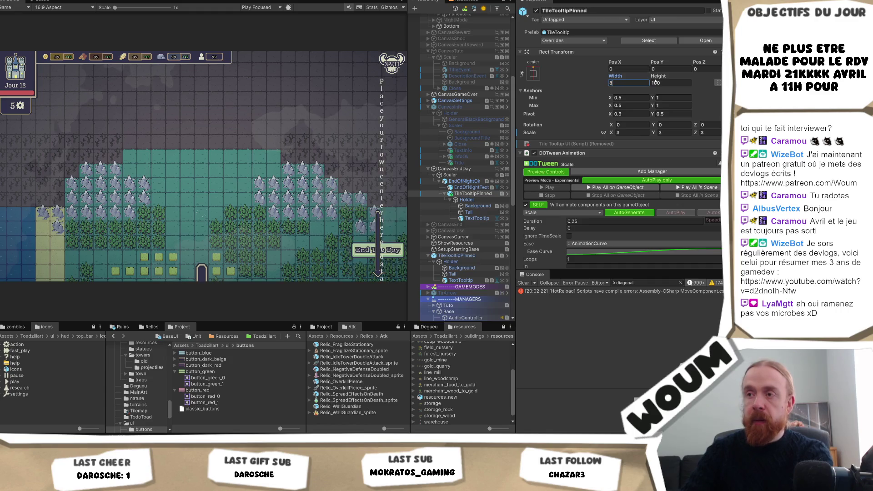
key("Tab")
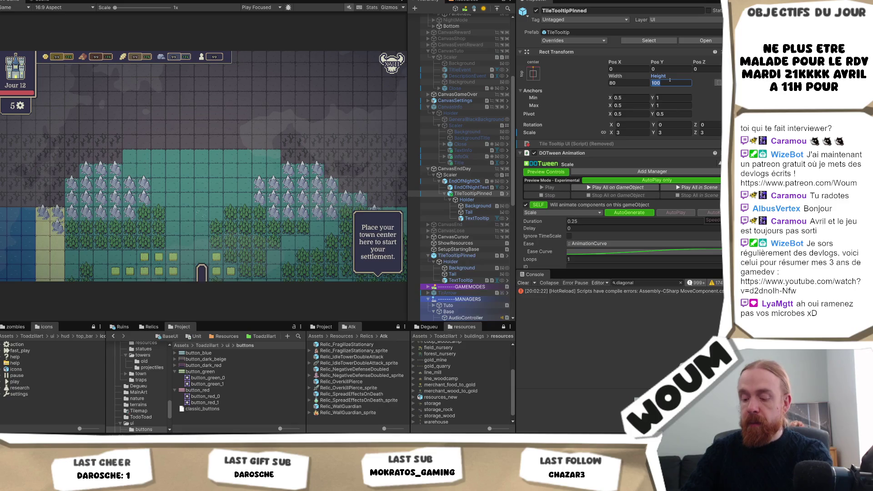
type("1")
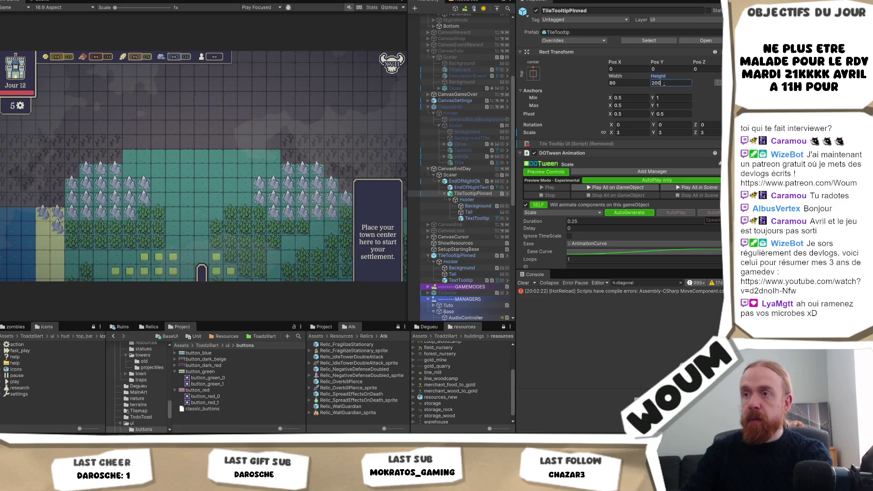
type("00")
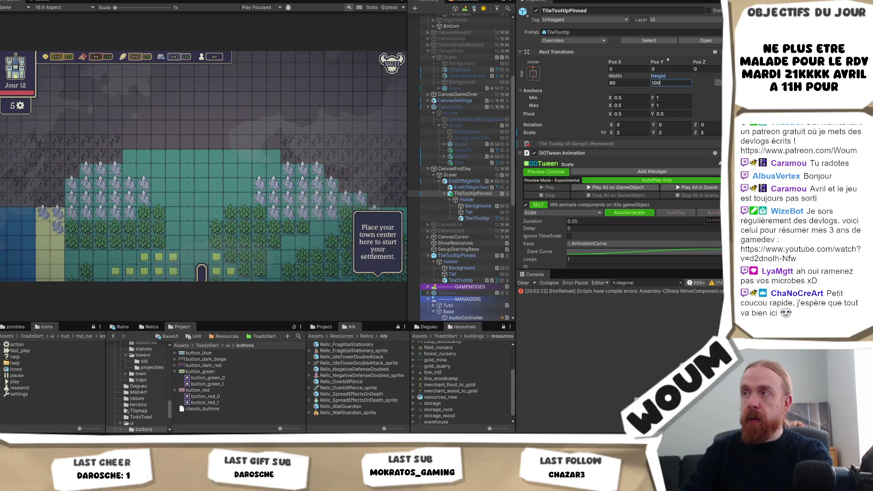
Move the tooltip to Pos Y 200 and Pos X -100.
left_click(661, 69)
type("100")
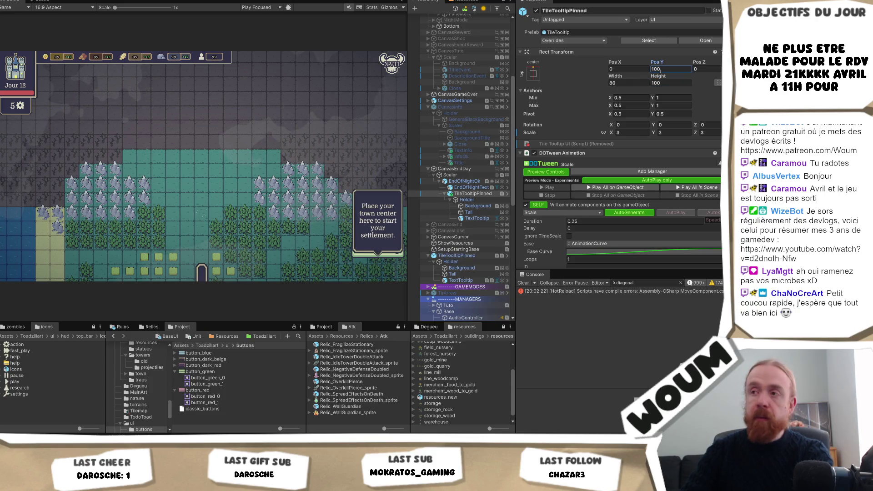
key("ctrl+a")
type("200")
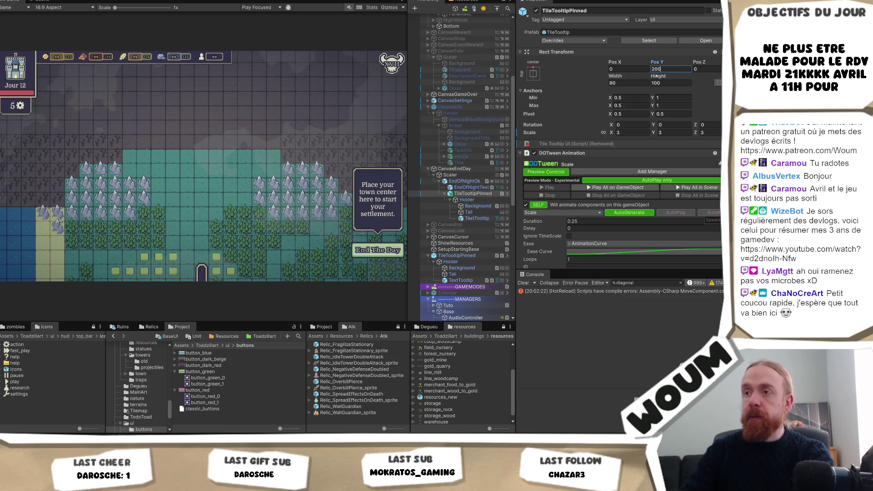
left_click(629, 68)
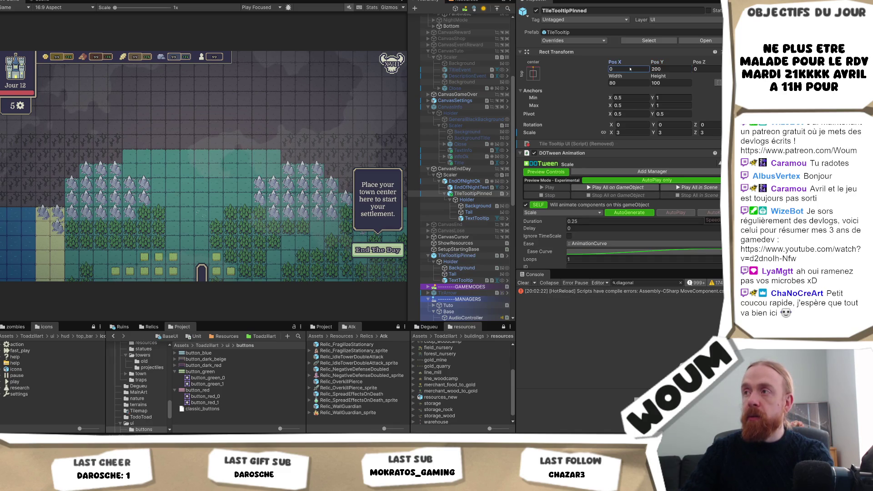
type("20")
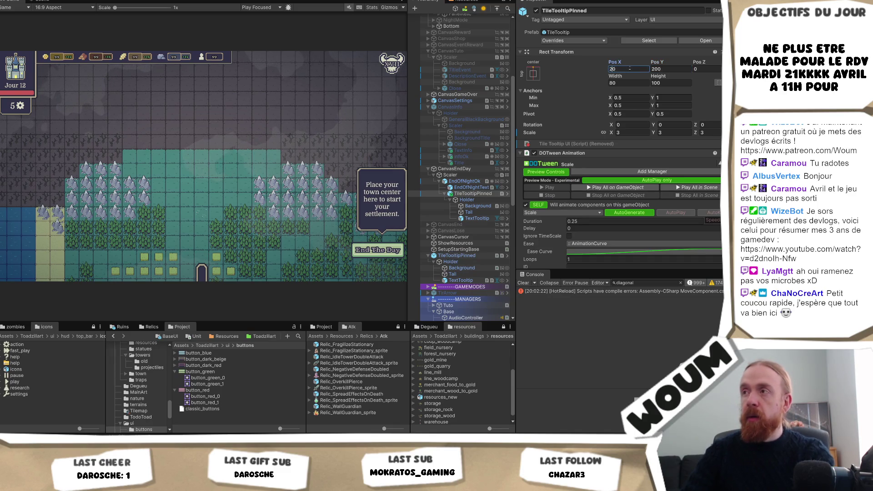
key("BackSpace")
key("BackSpace")
type("-50")
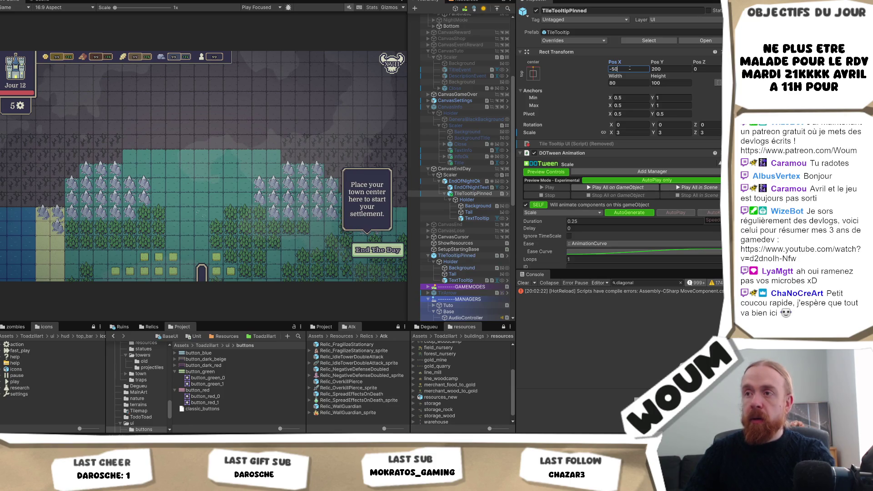
key("BackSpace")
key("BackSpace")
type("100")
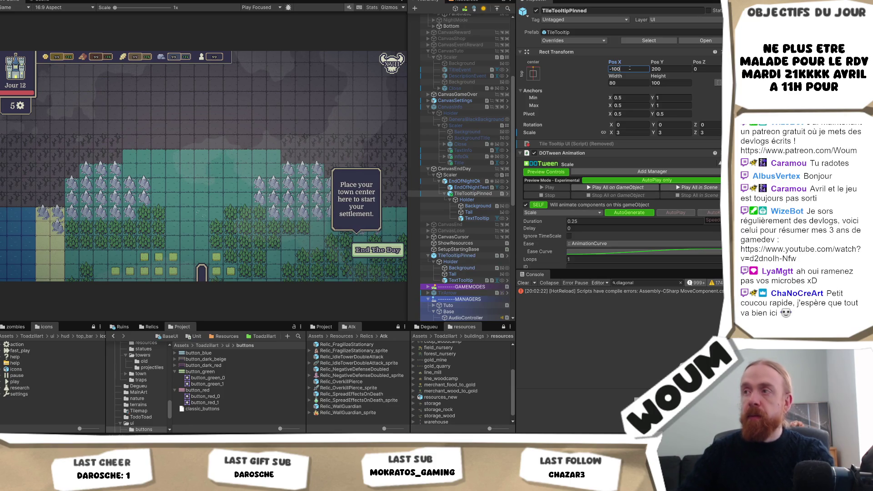
Change the tooltip width to 125.
left_click(626, 82)
type("150")
key("BackSpace")
key("BackSpace")
type("25")
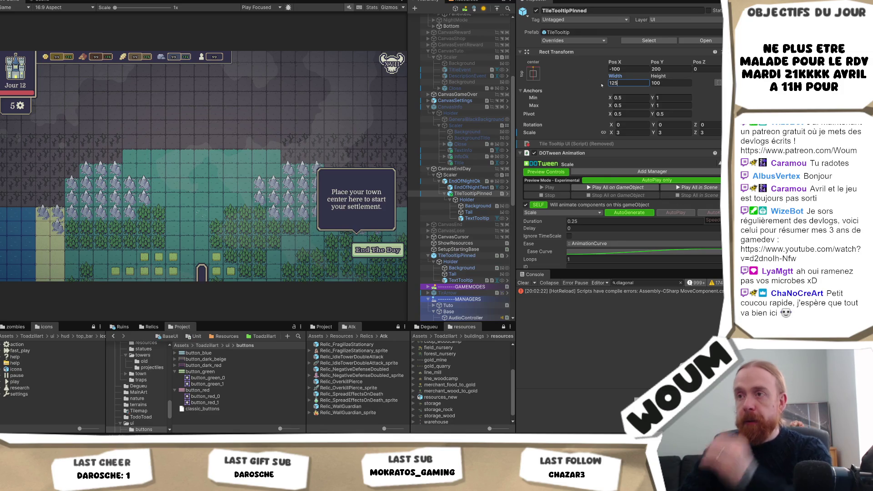
key("Home")
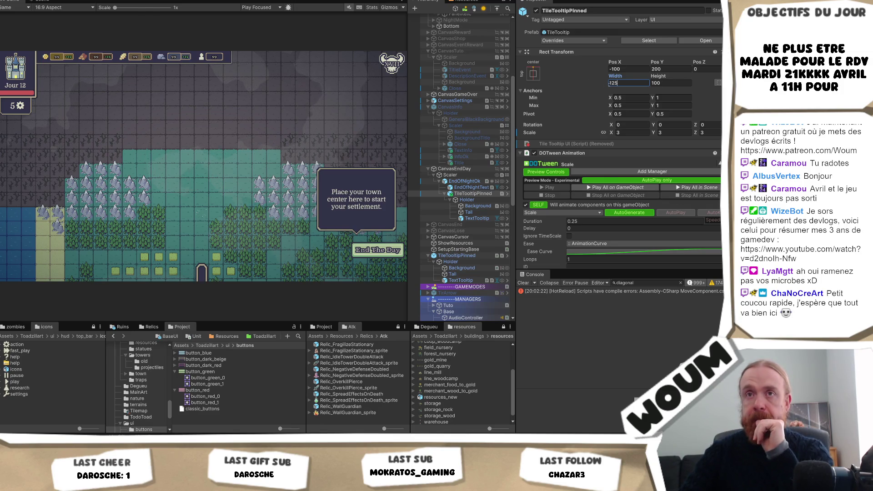
Select the pinned tooltip's TextTooltip label and set its font size to 10.
scroll(618, 182, "down", 3)
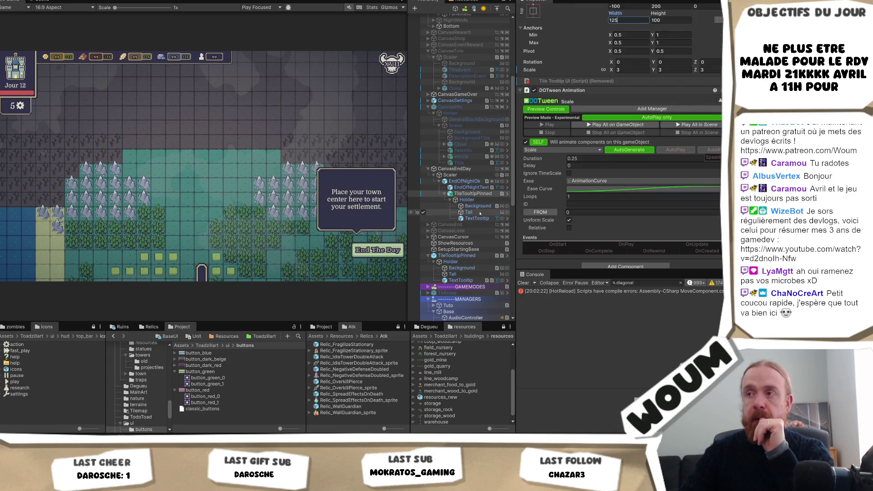
left_click(468, 212)
left_click(477, 219)
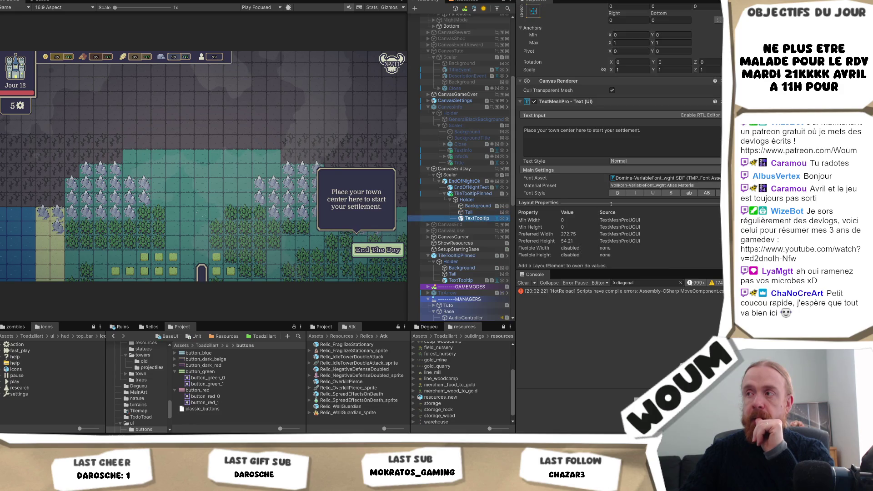
scroll(649, 149, "down", 3)
left_click(622, 140)
type("/")
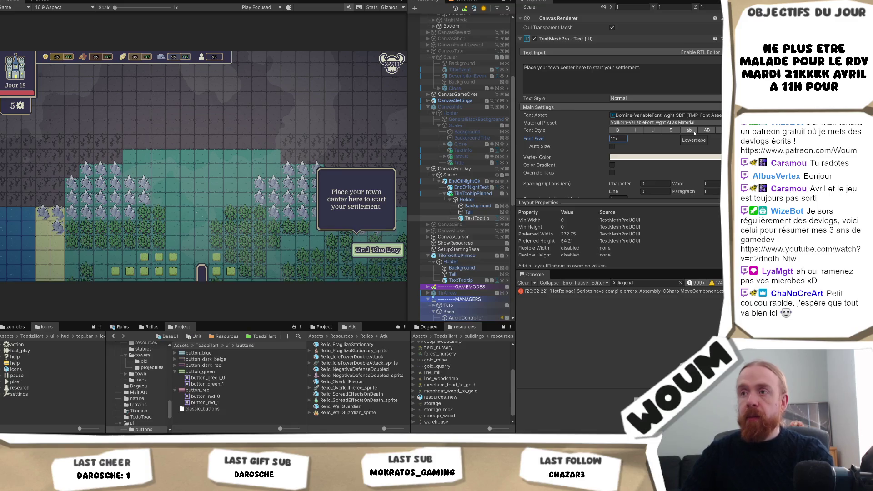
type("3")
key("BackSpace")
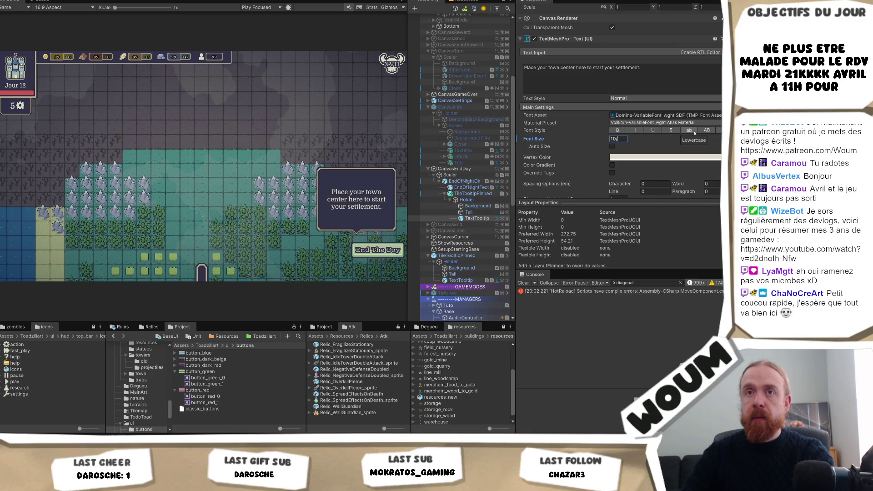
key("BackSpace")
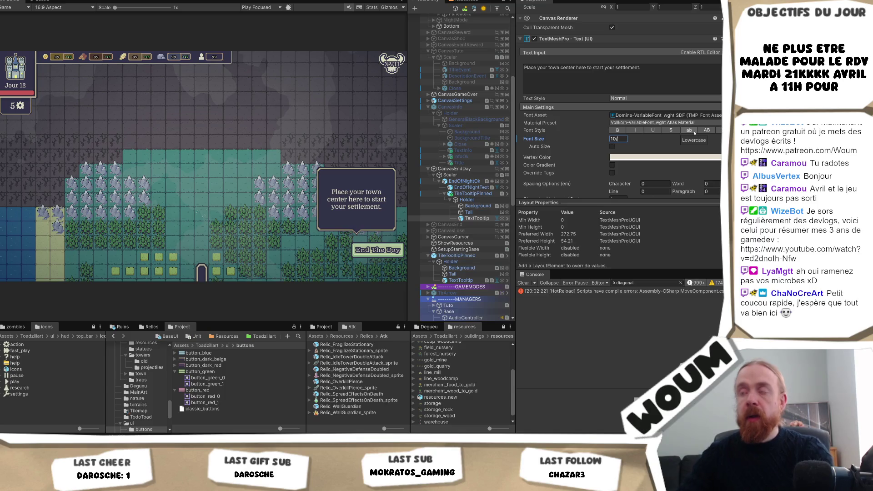
scroll(471, 172, "up", 3)
scroll(471, 172, "up", 1)
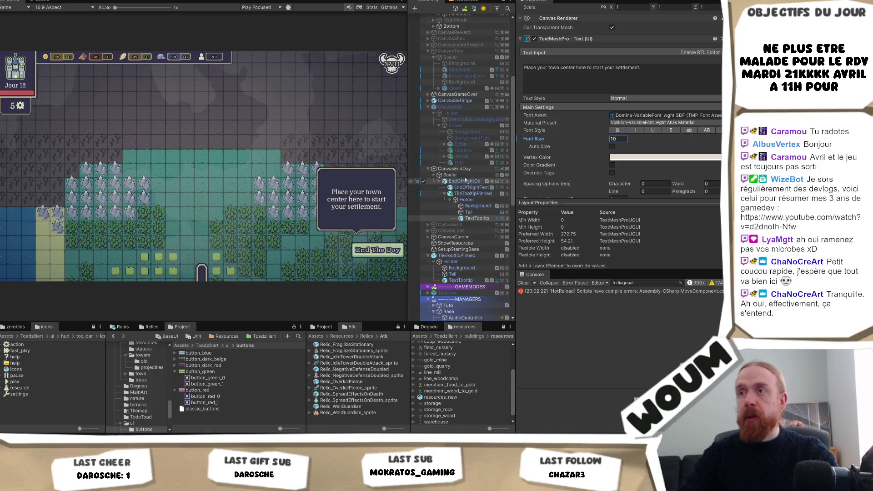
scroll(466, 179, "up", 2)
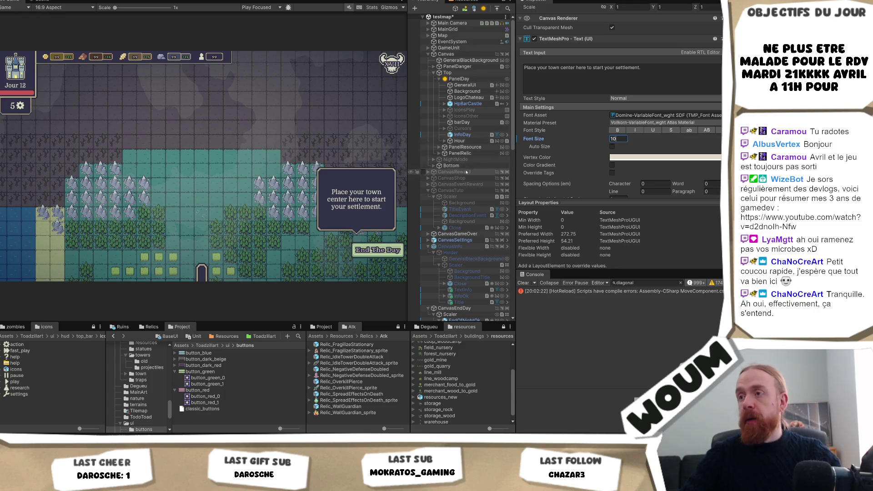
scroll(468, 169, "down", 3)
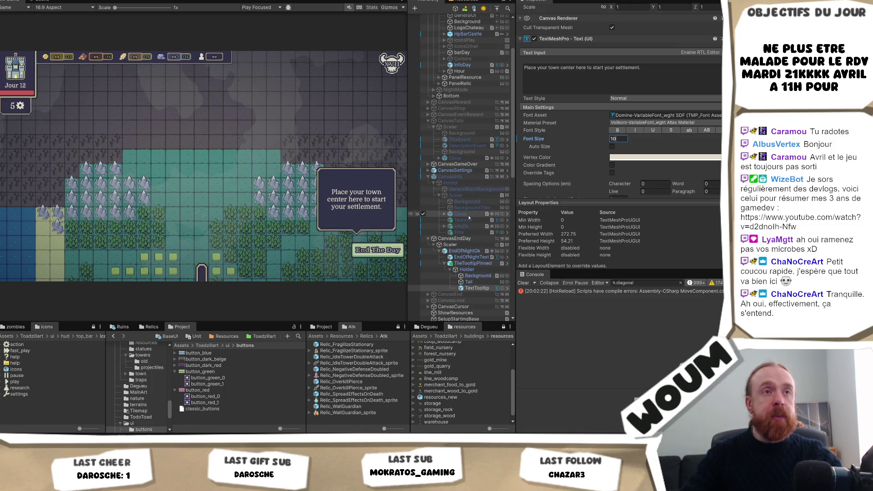
scroll(471, 220, "down", 8)
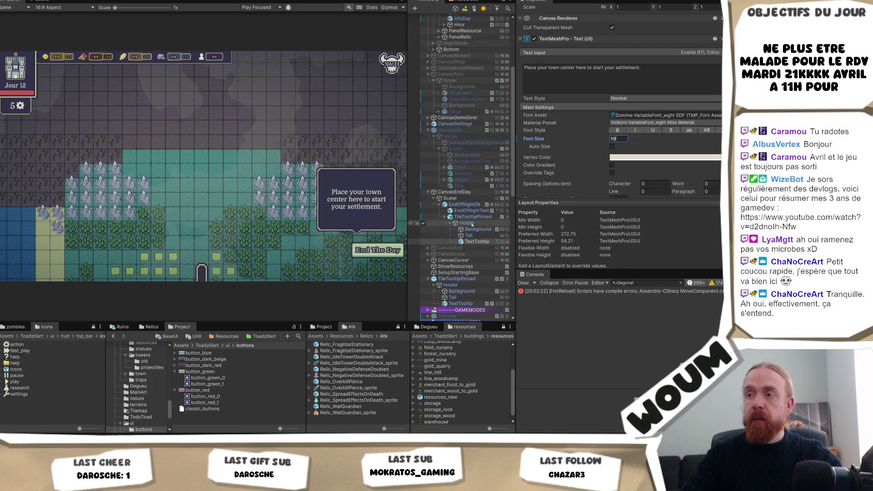
scroll(472, 226, "up", 6)
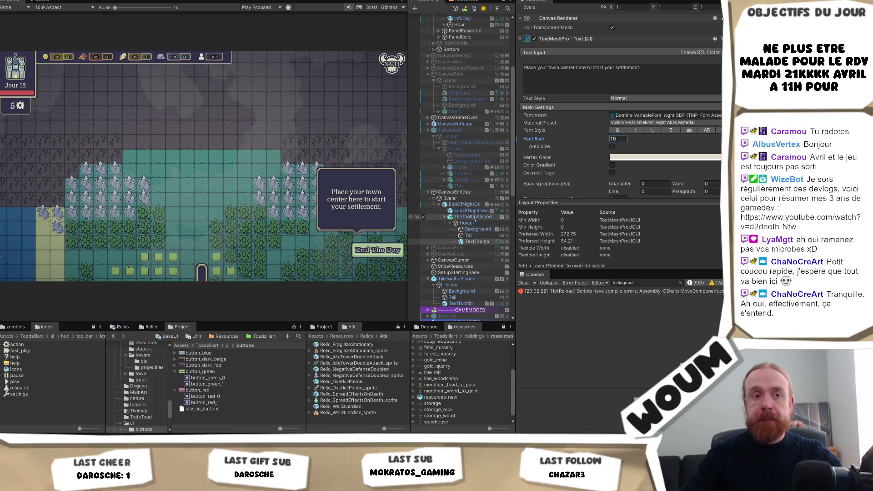
scroll(475, 221, "up", 5)
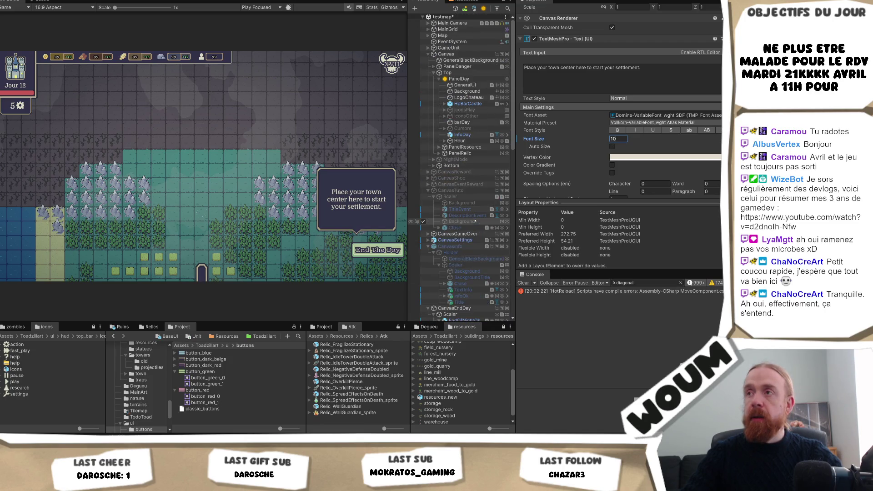
scroll(476, 221, "down", 3)
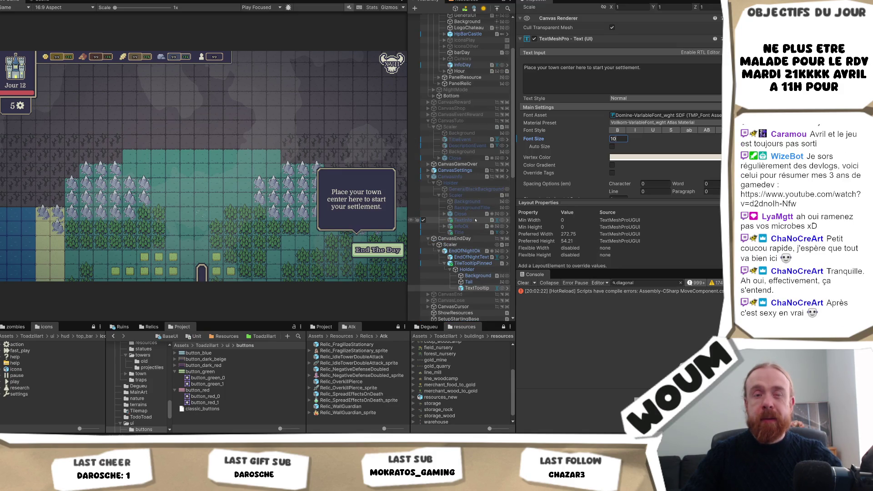
scroll(475, 221, "down", 2)
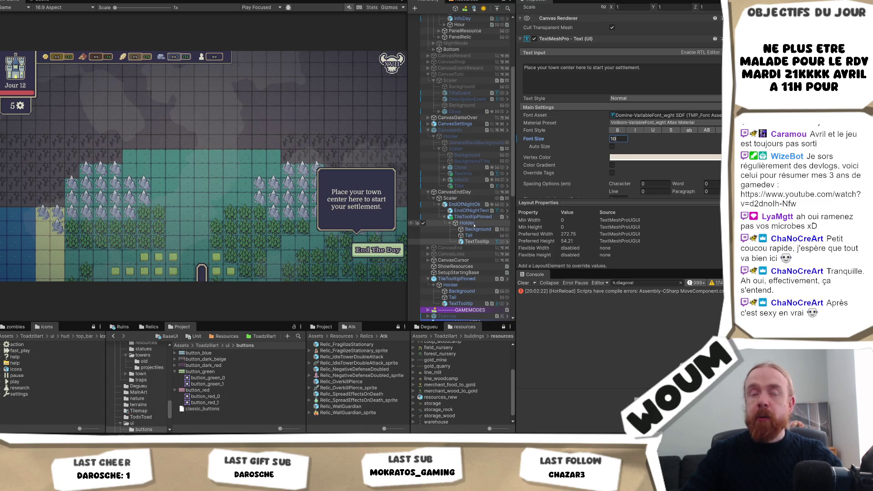
scroll(467, 190, "up", 4)
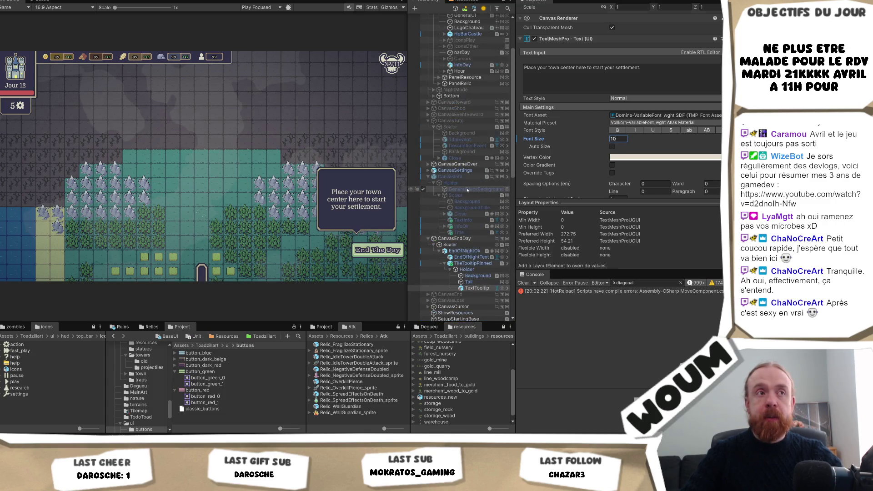
scroll(468, 190, "up", 1)
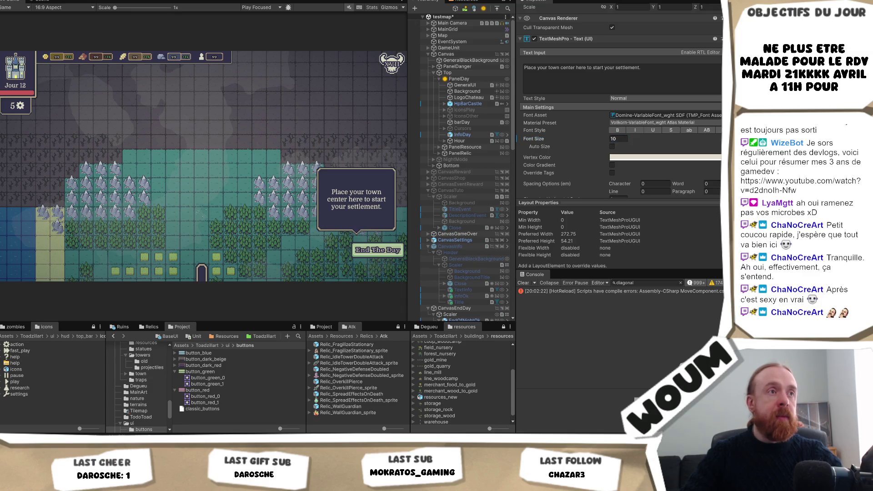
scroll(476, 230, "down", 3)
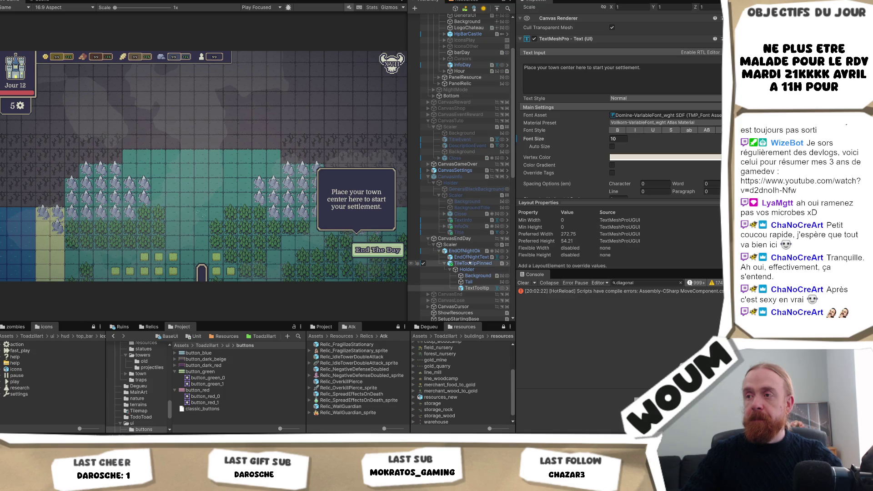
Inspect EndOfNightOk, then TileTooltipPinned and its 0.25-second DOTween Scale animation.
left_click(464, 251)
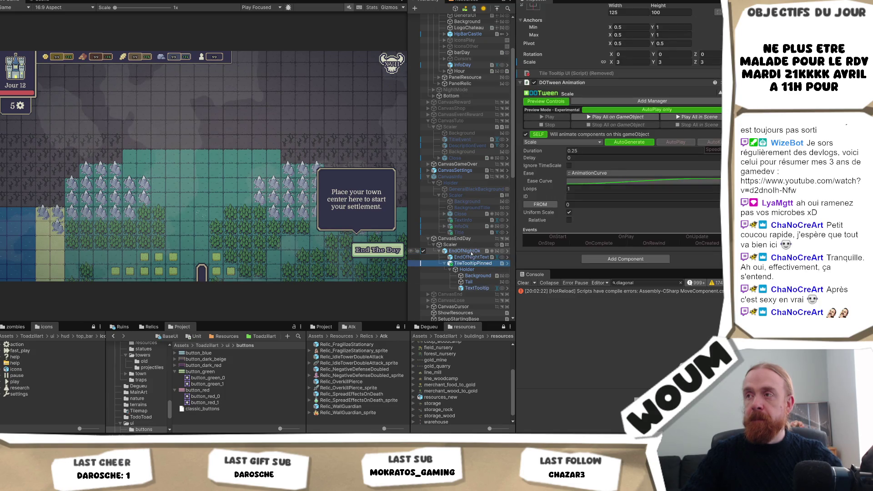
scroll(655, 121, "down", 10)
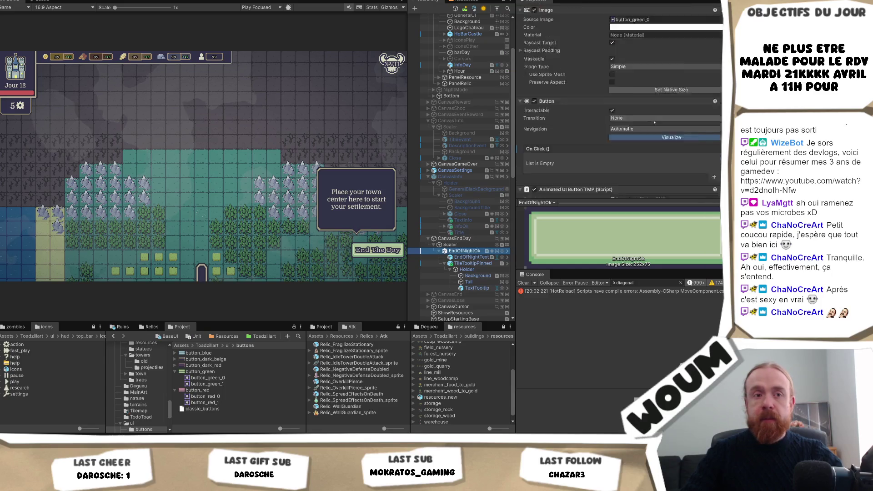
left_click(468, 264)
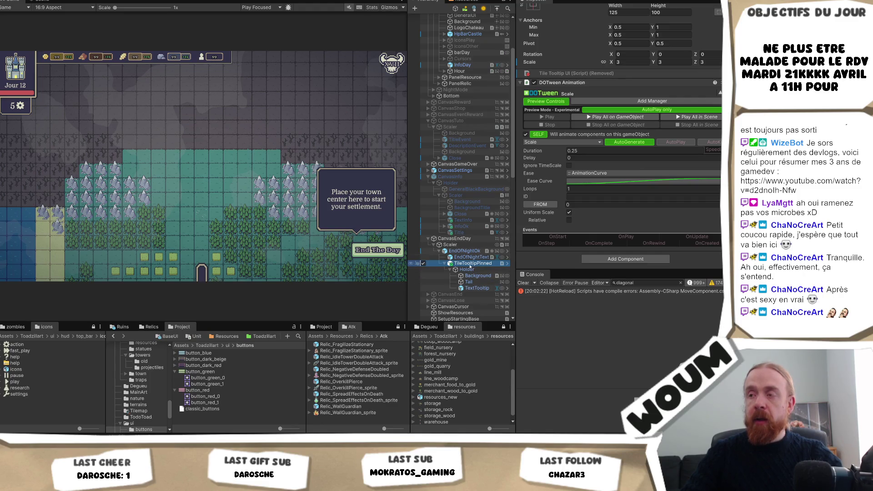
scroll(470, 206, "up", 5)
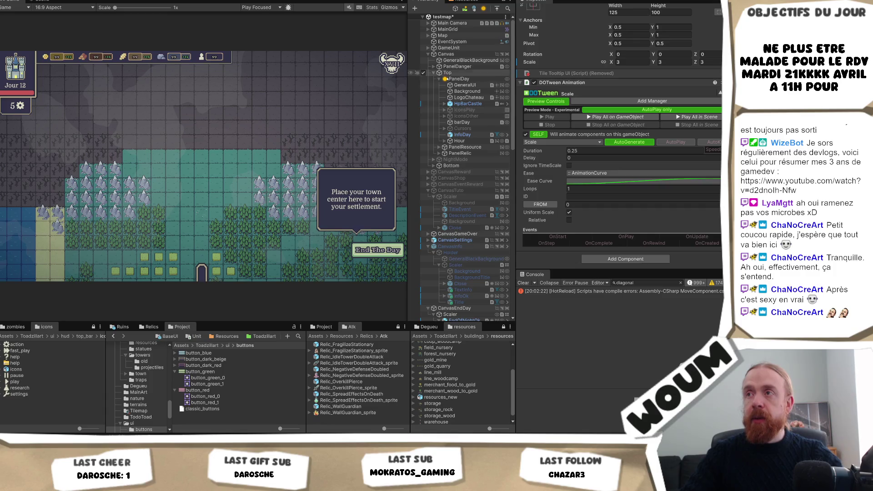
left_click(433, 166)
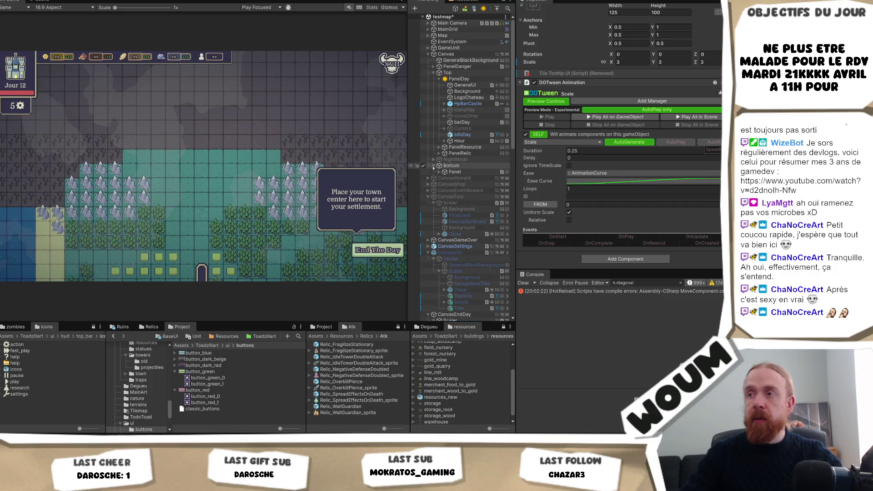
Expand Panel > Grid > Woodcamp > Canvas > BuildTooltip and view Description's size-7 Domine text.
left_click(439, 172)
left_click(454, 178)
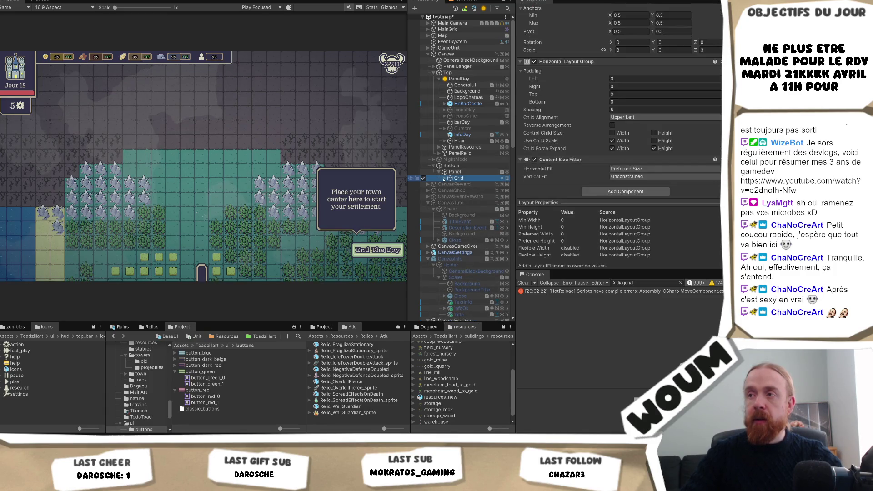
left_click(445, 178)
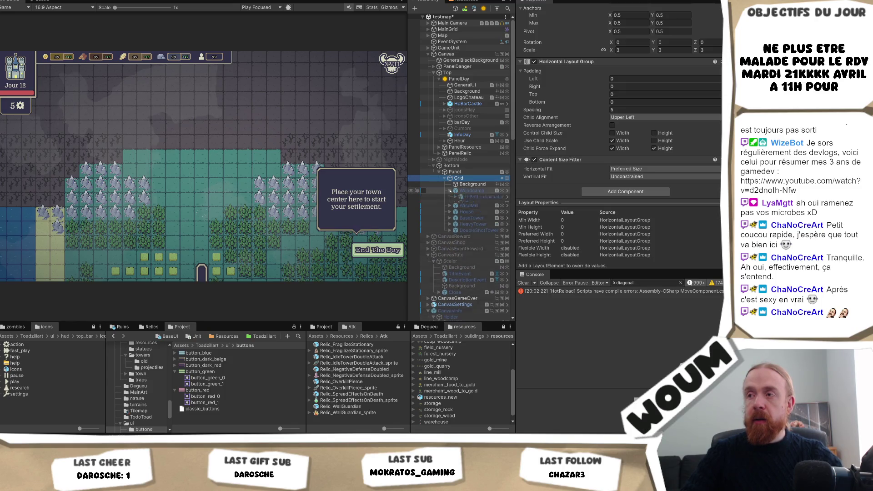
left_click(449, 191)
left_click(453, 204)
left_click(453, 203)
left_click(461, 209)
left_click(478, 209)
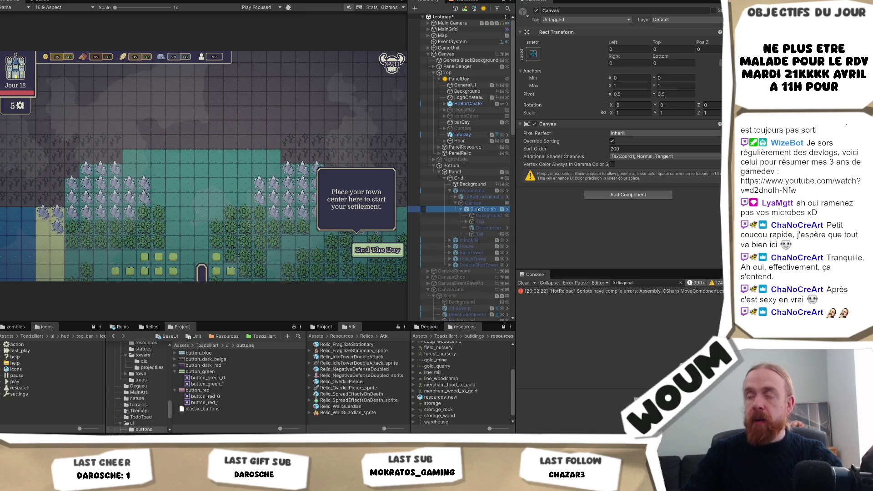
left_click(487, 228)
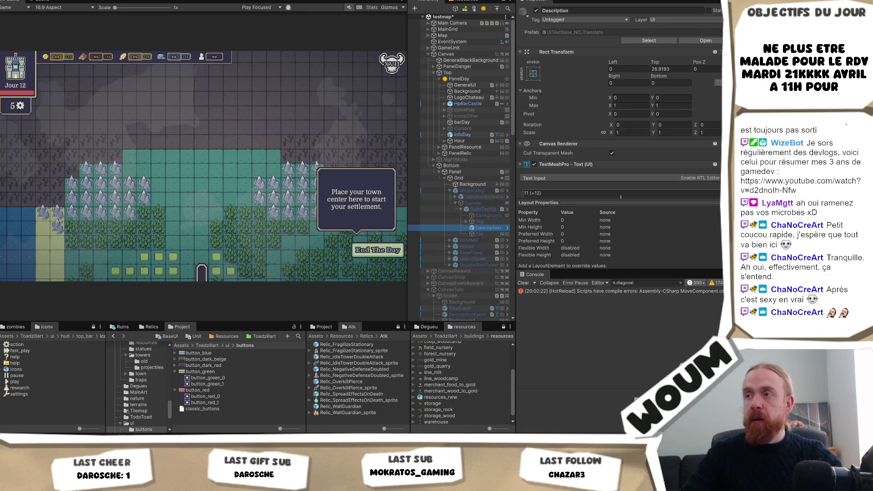
scroll(621, 196, "down", 5)
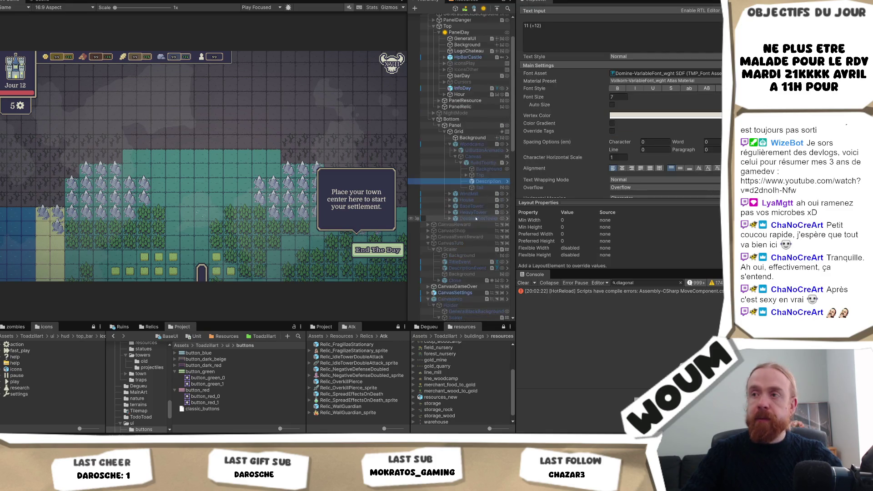
scroll(466, 197, "down", 10)
Set the pinned TextTooltip label's font size to 7.
left_click(477, 201)
left_click(617, 97)
type("7")
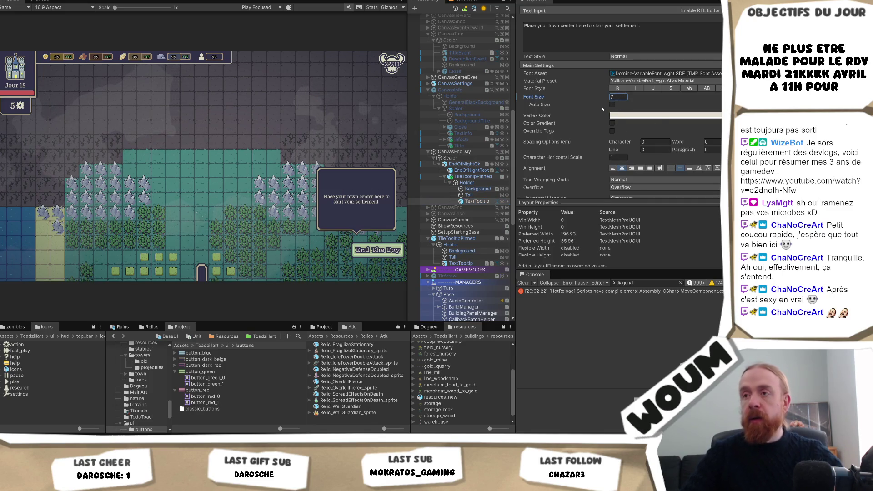
scroll(630, 114, "up", 5)
scroll(619, 144, "up", 2)
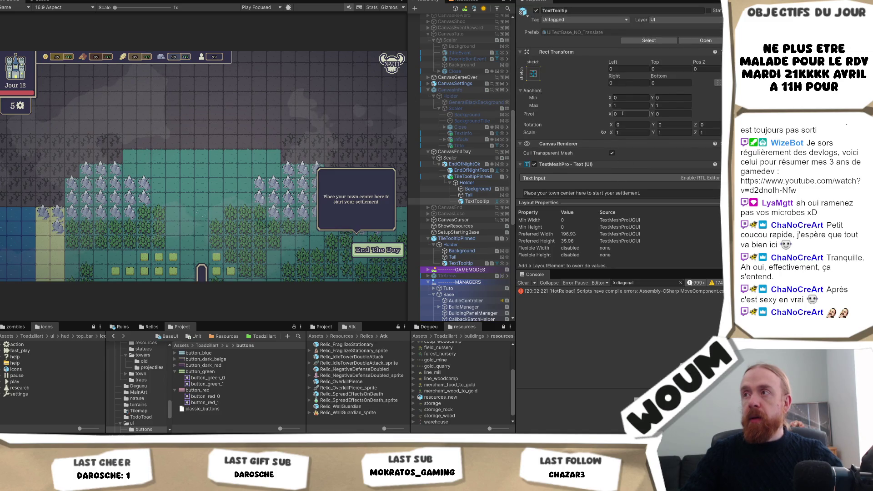
left_click(476, 188)
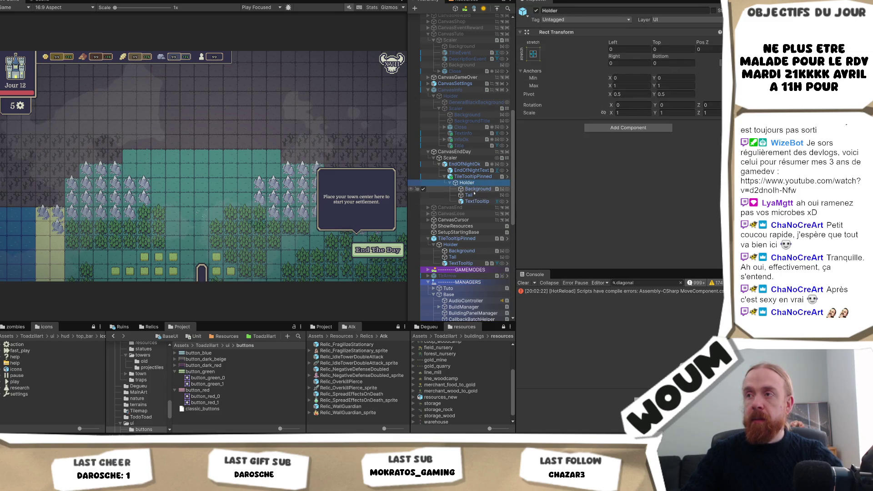
left_click(477, 201)
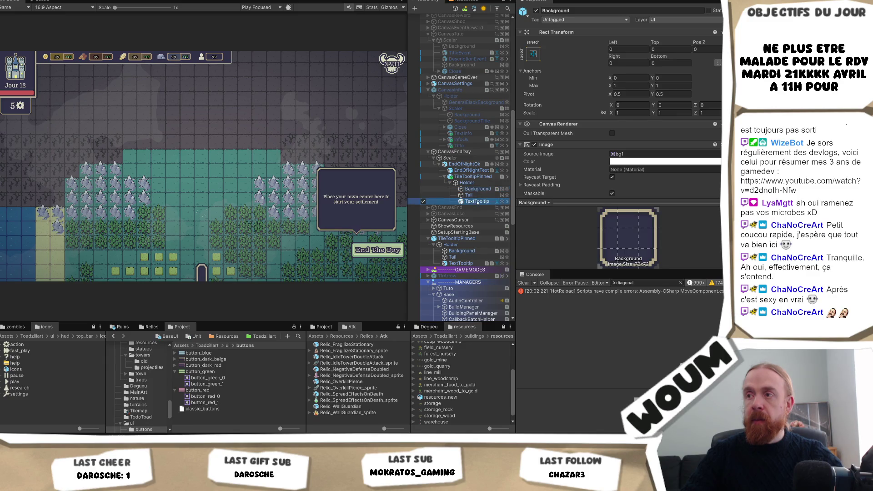
scroll(634, 144, "down", 5)
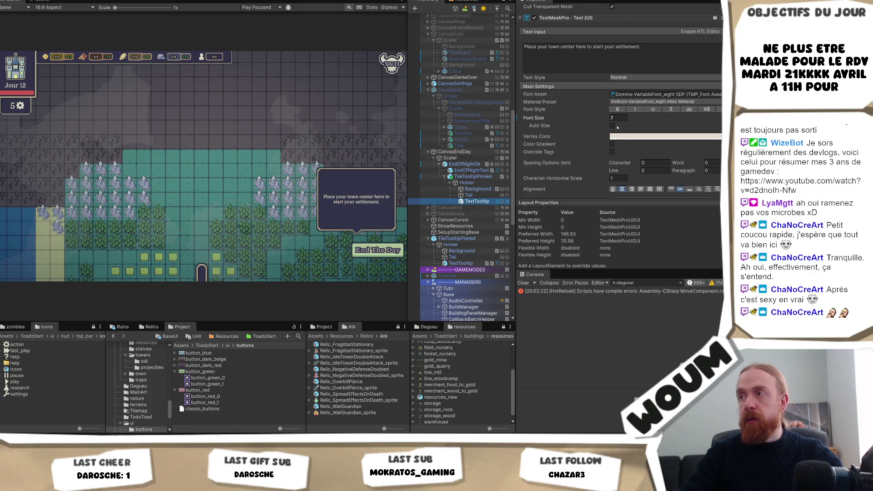
Enable Auto Size on the tooltip text with minimum 2 and maximum 7.
left_click(612, 126)
left_click(655, 133)
type("18")
left_click(622, 133)
type("2")
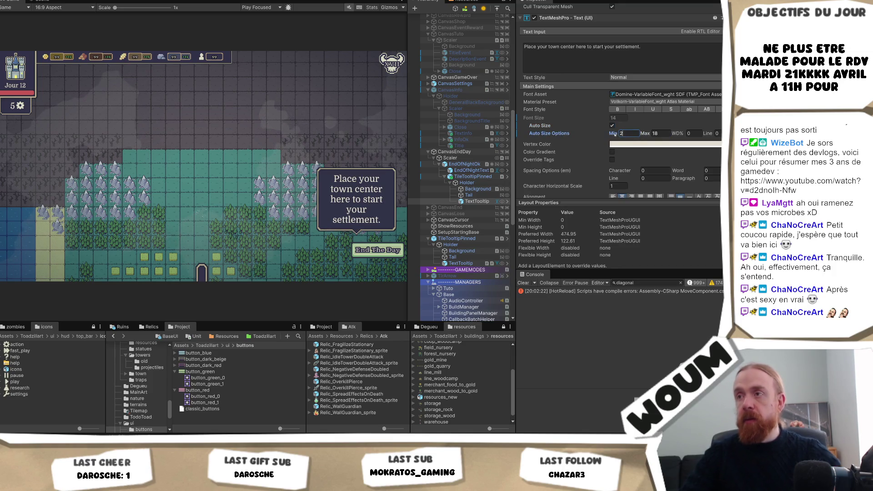
left_click(656, 133)
type("7")
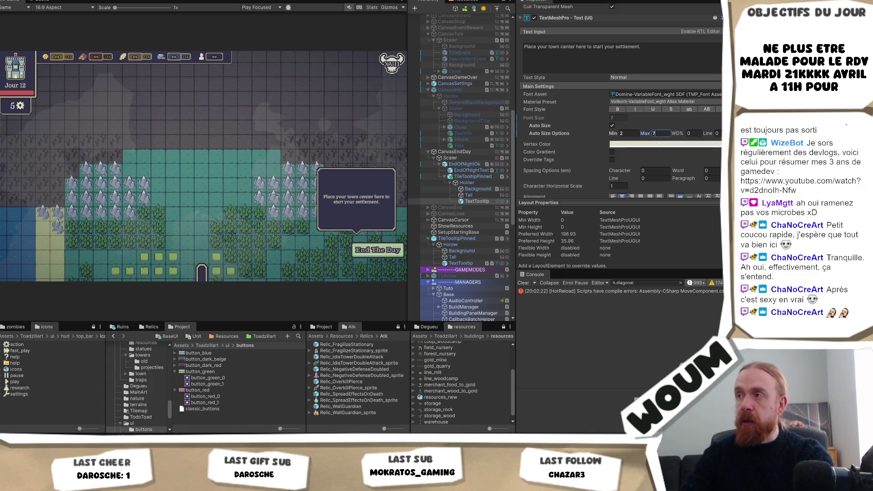
scroll(472, 269, "up", 4)
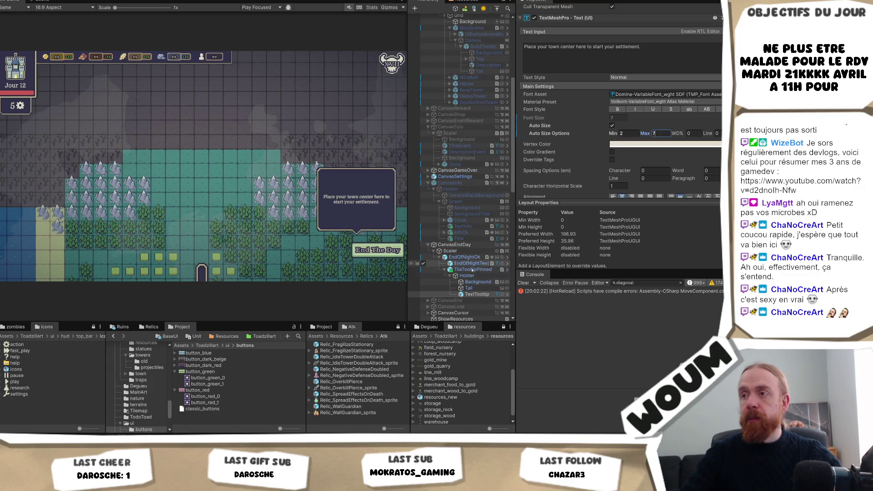
scroll(618, 136, "up", 3)
key("Return")
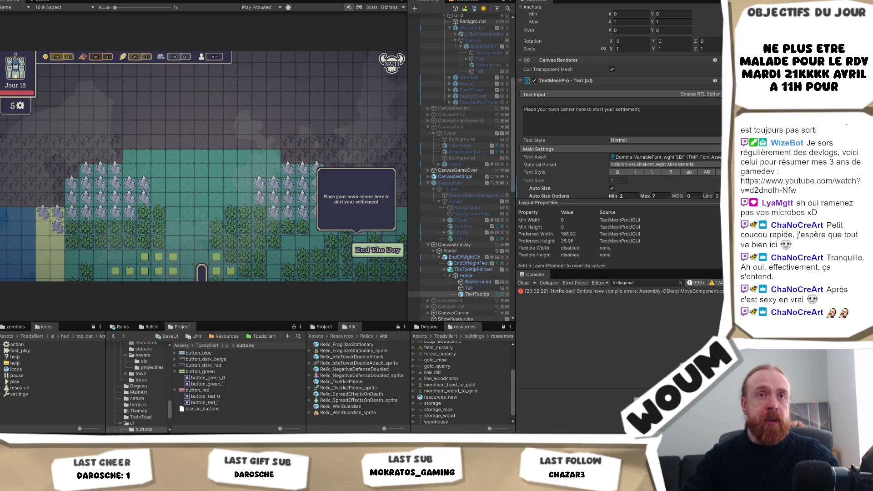
Select TileTooltipPinned below EndOfNightOk to view its 125 × 100, scale 3 setup.
left_click(662, 196)
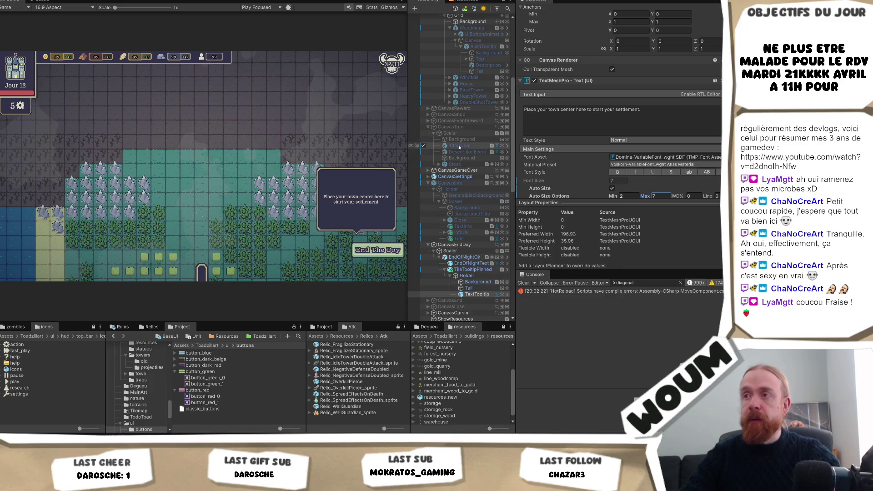
scroll(485, 214, "down", 2)
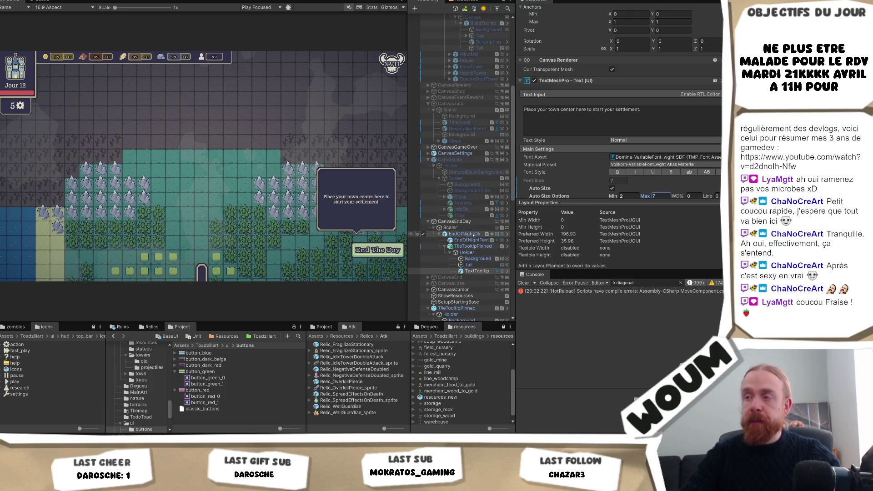
left_click(470, 235)
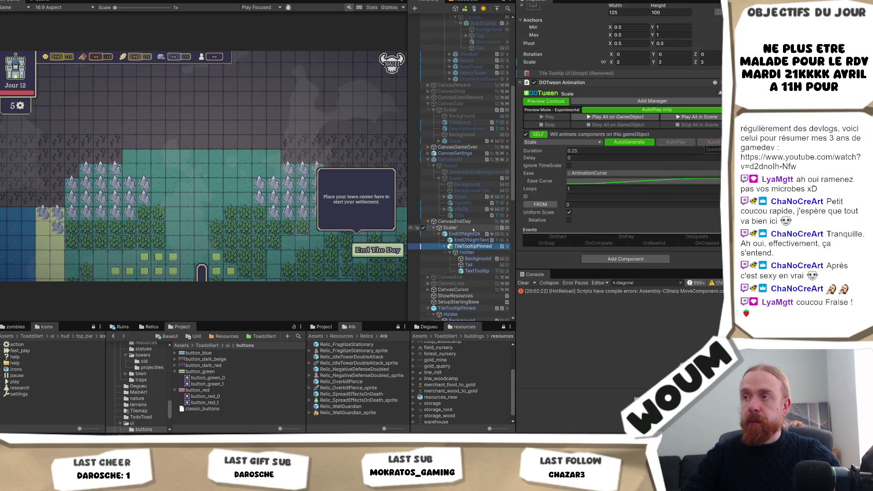
key("Down")
key("Down")
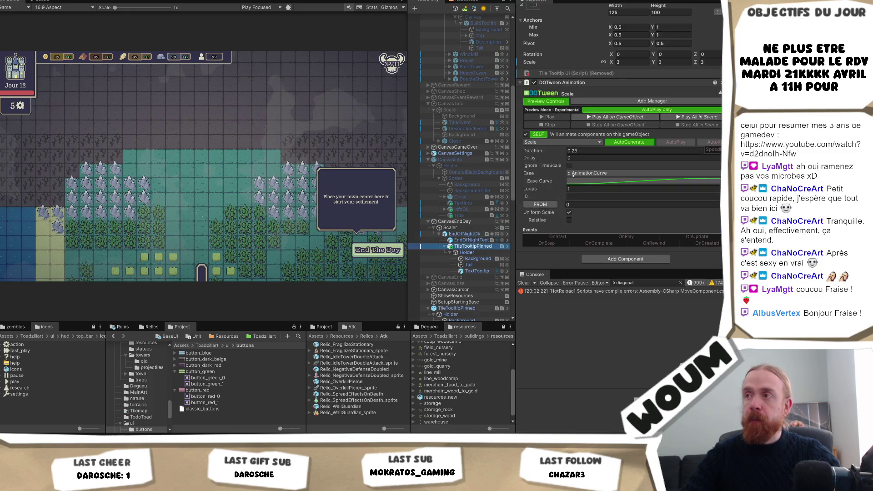
Resize the TileTooltipPinned Rect Transform to height 70 and width 100.
scroll(586, 146, "up", 5)
left_click(671, 83)
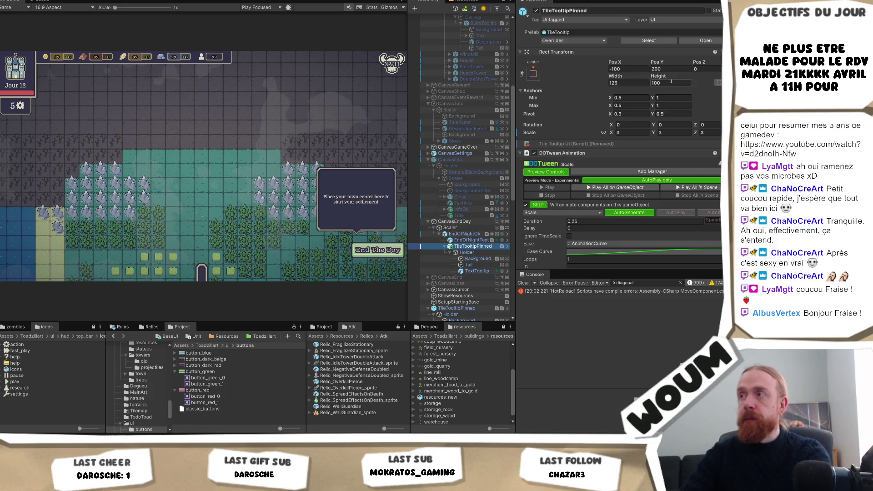
type("7")
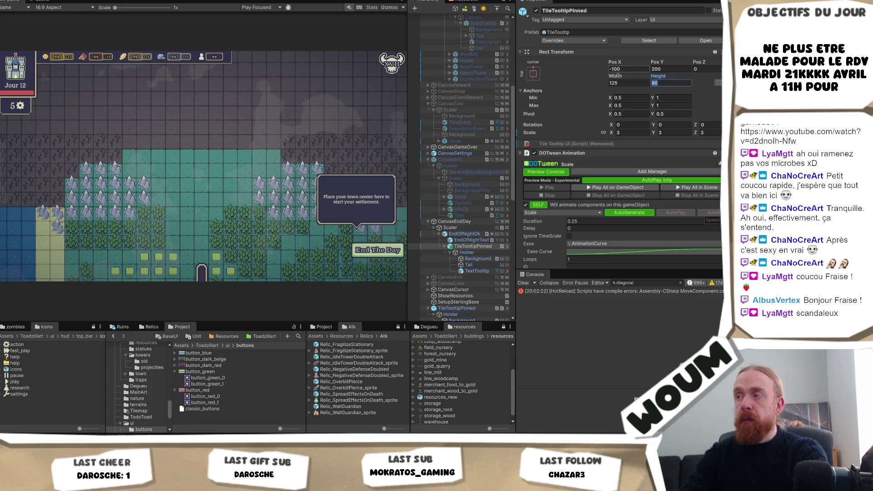
type("0")
left_click(634, 83)
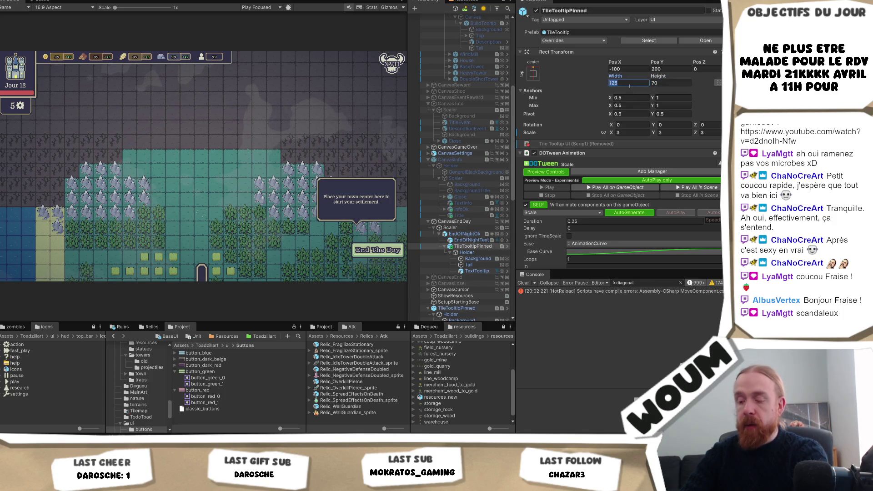
type("100")
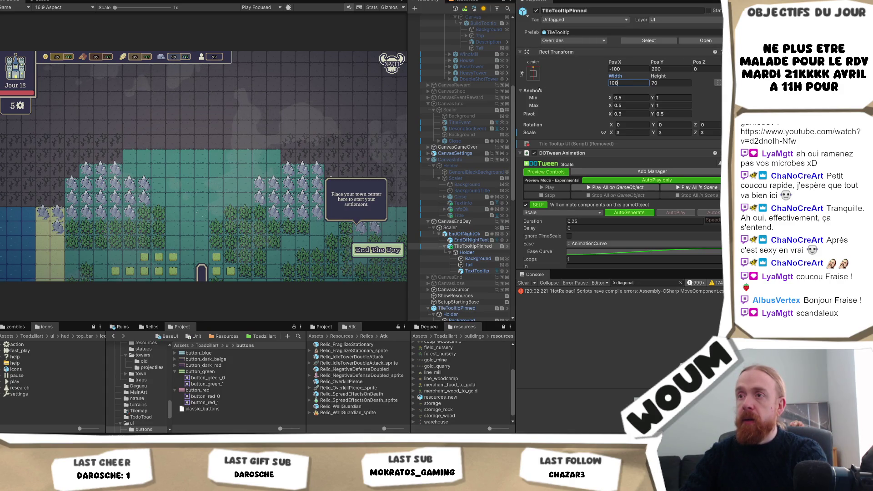
Move the pinned tooltip to Pos Y 110 and Pos X -50.
double_click(677, 69)
type("150")
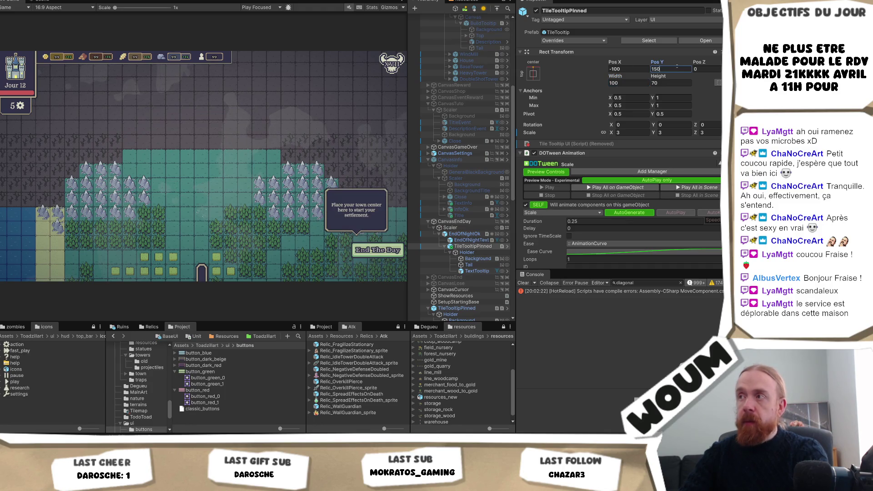
key("BackSpace")
key("BackSpace")
type("20")
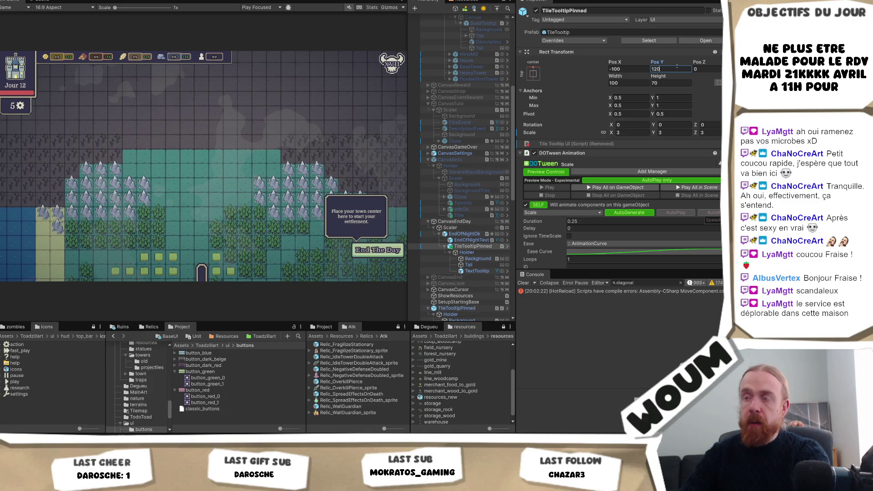
key("BackSpace")
key("BackSpace")
type("10")
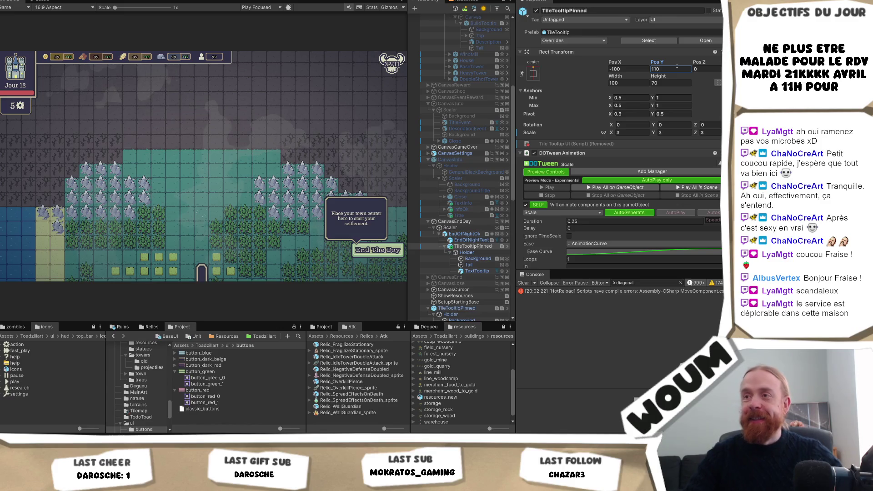
left_click(625, 70)
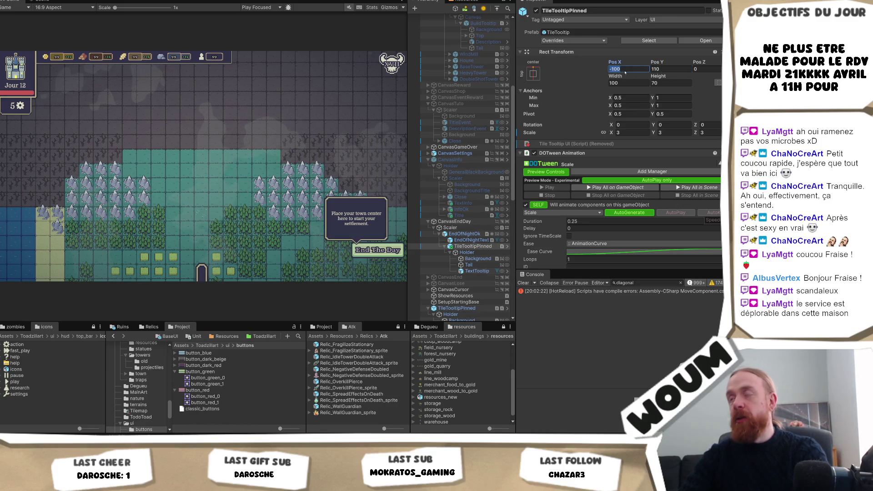
type("-90")
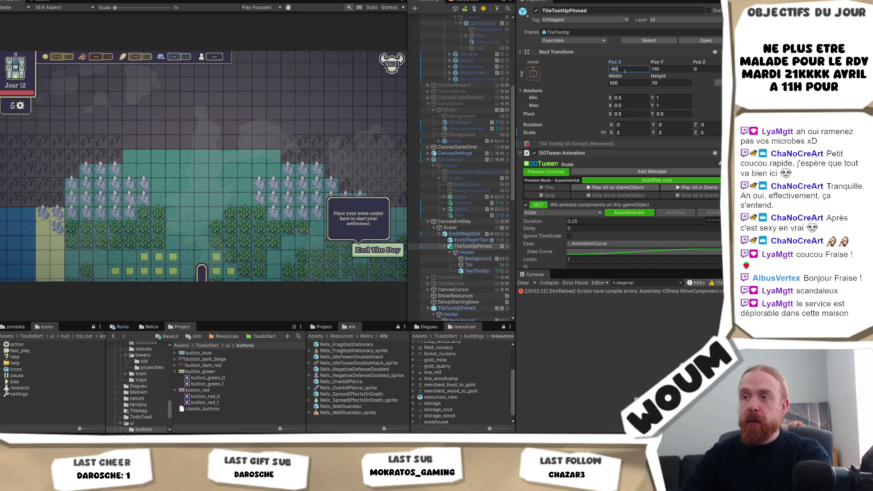
key("BackSpace")
key("BackSpace")
type("80")
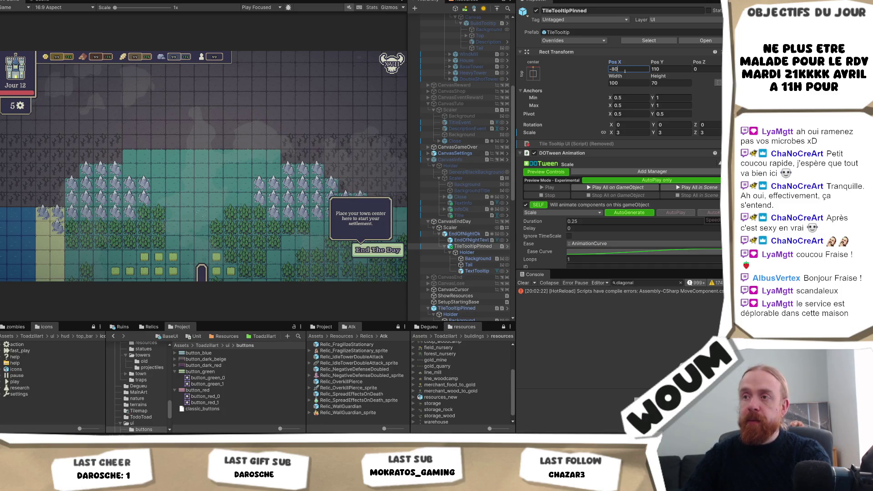
key("BackSpace")
key("BackSpace")
type("50")
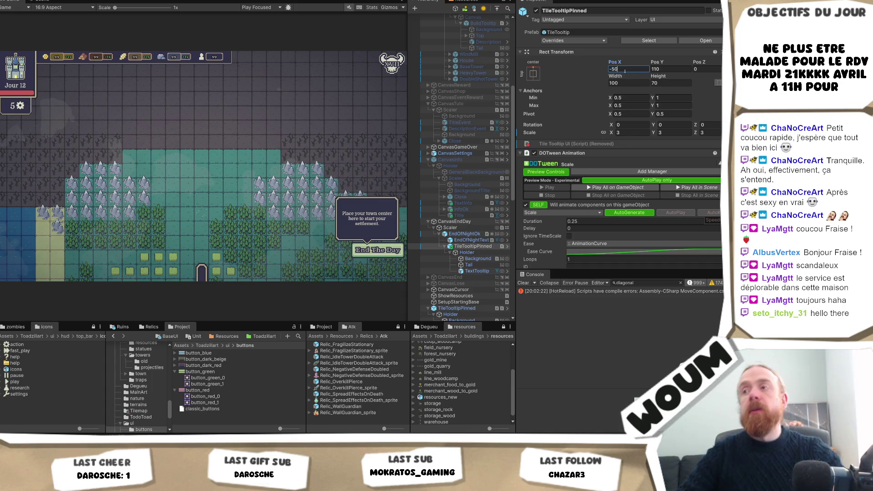
key("Return")
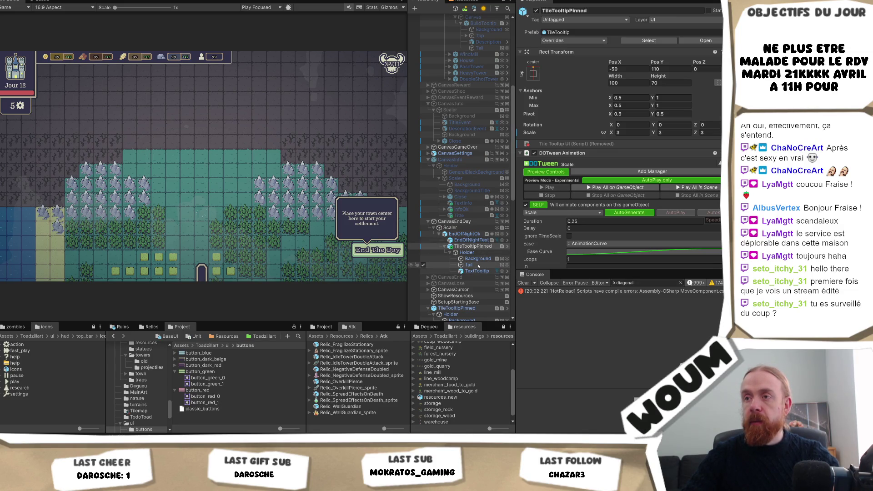
Select TextTooltip under TileTooltipPinned > Holder in the Hierarchy to inspect it.
left_click(477, 271)
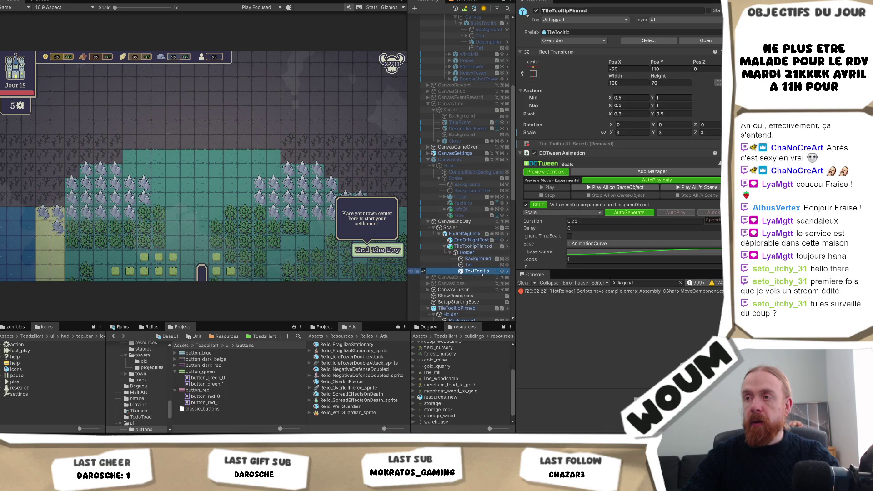
key("alt+Tab")
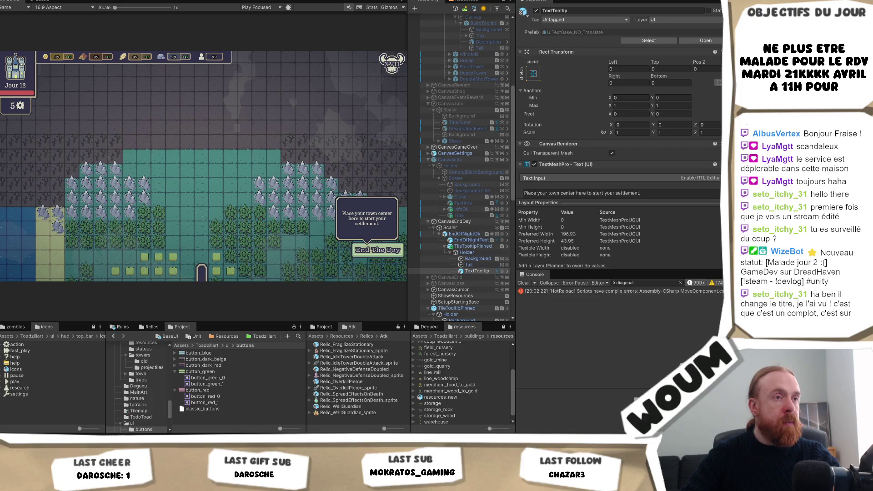
left_click(477, 271)
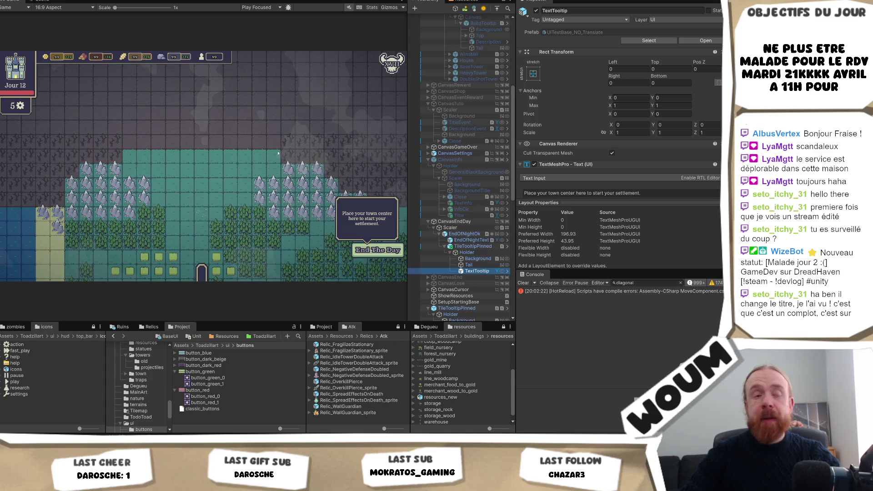
left_click(243, 177)
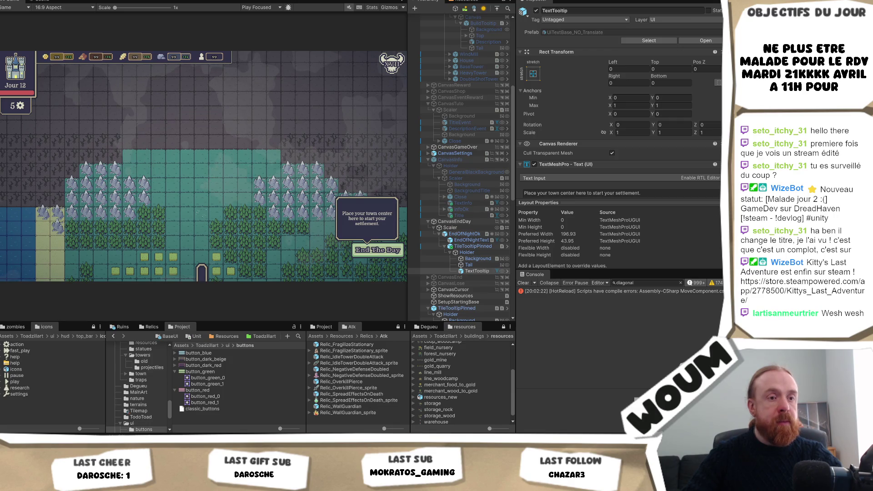
left_click(477, 271)
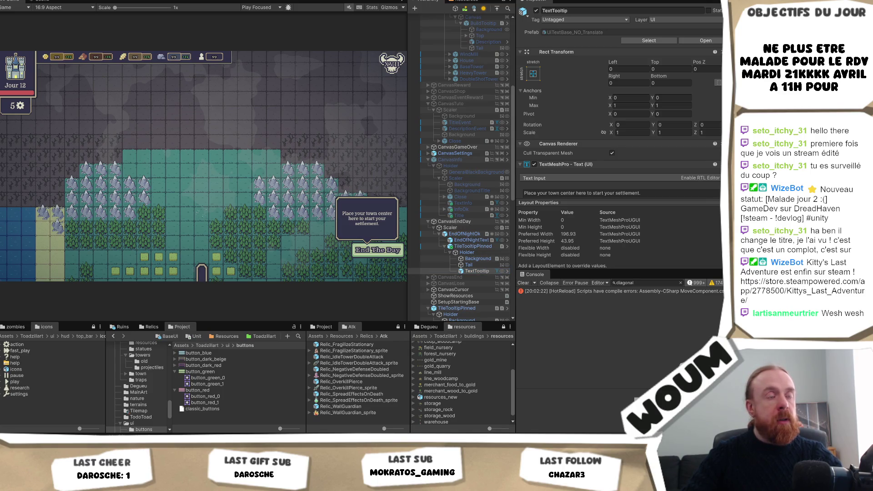
left_click(477, 271)
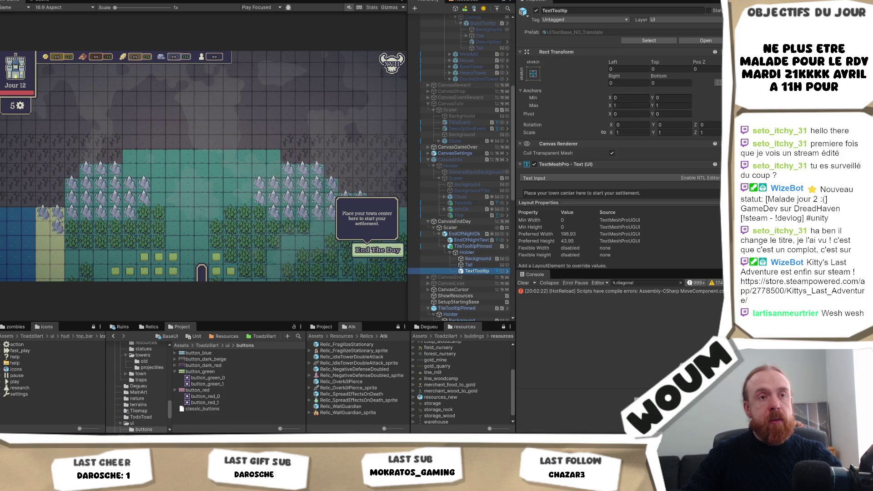
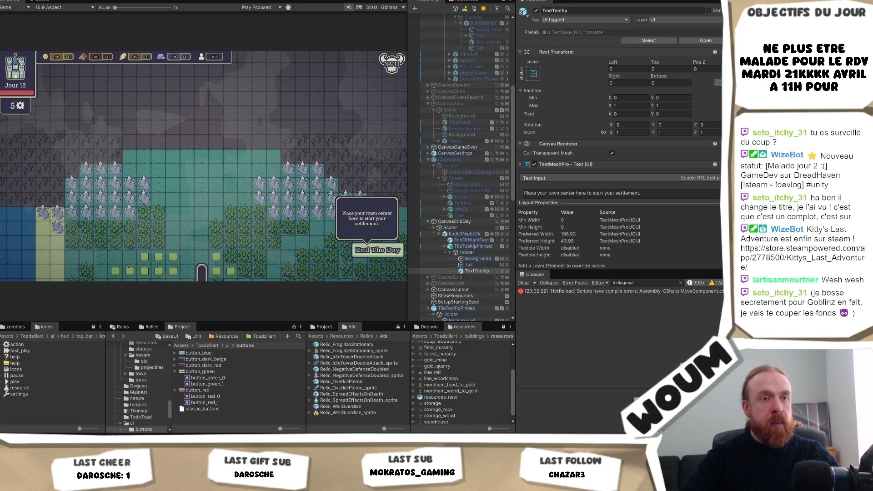
Replace TextTooltip's text with the 'You used all your actions…' click-below-to-start-the-night message.
left_click(477, 270)
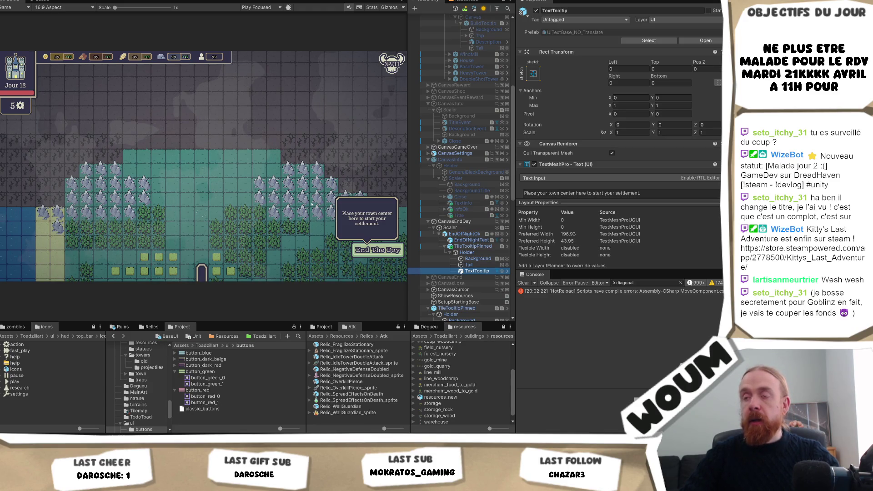
left_click(273, 218)
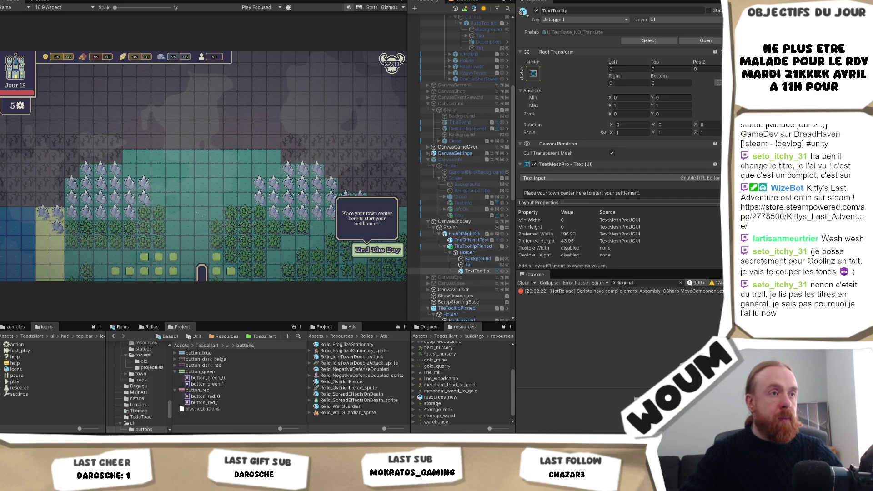
left_click(668, 192)
key("ctrl+a")
type("You used all your actions {RESOURCE_Action}. Click below to start the night and defend your colony.")
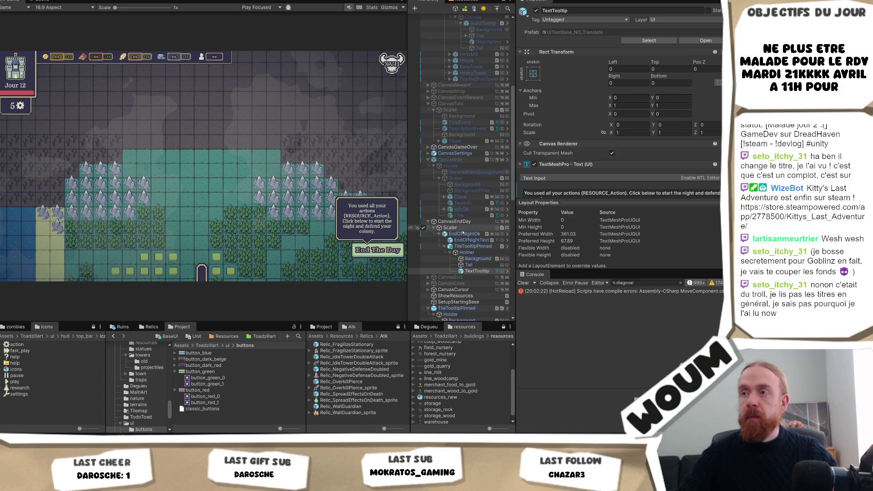
left_click(472, 252)
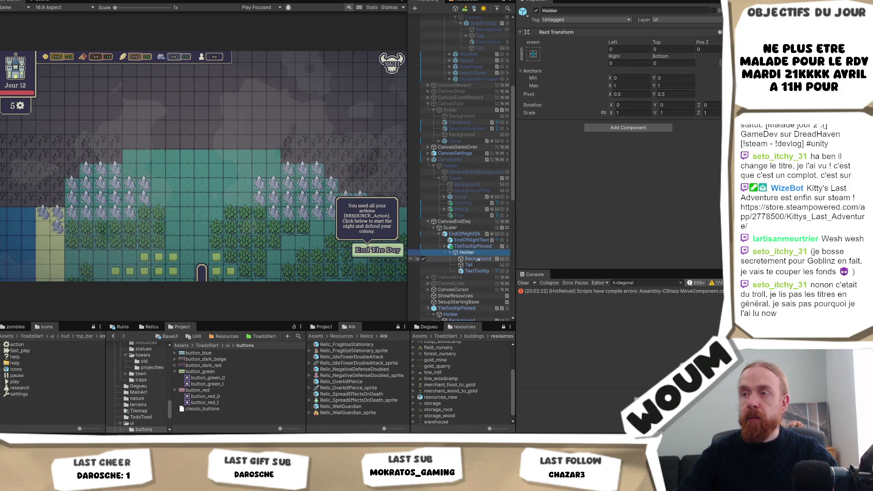
Set TileTooltipPinned's Rect Transform Pos X to -55 after trying widths of 110 and 120.
left_click(482, 246)
left_click(628, 82)
type("110")
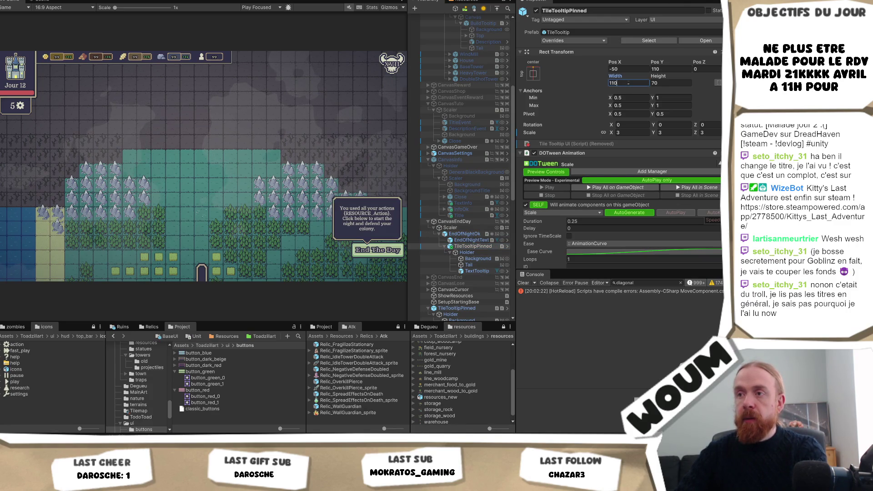
key("BackSpace")
key("BackSpace")
type("20")
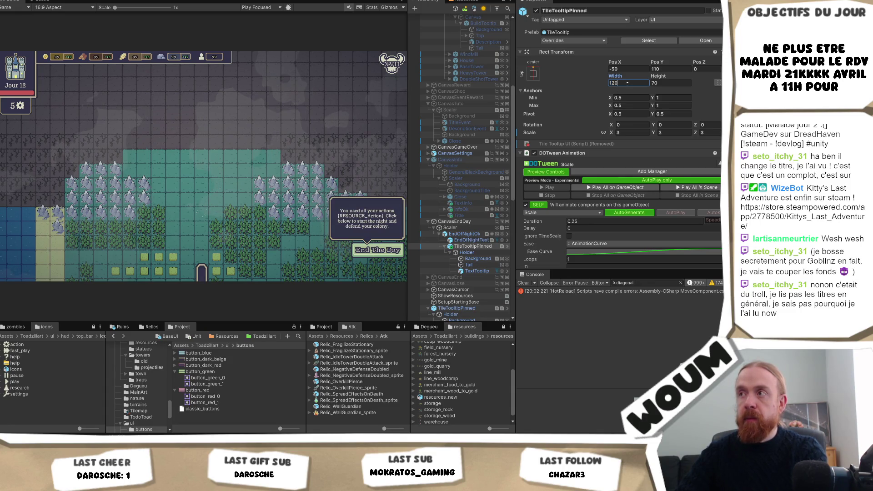
key("BackSpace")
type("10")
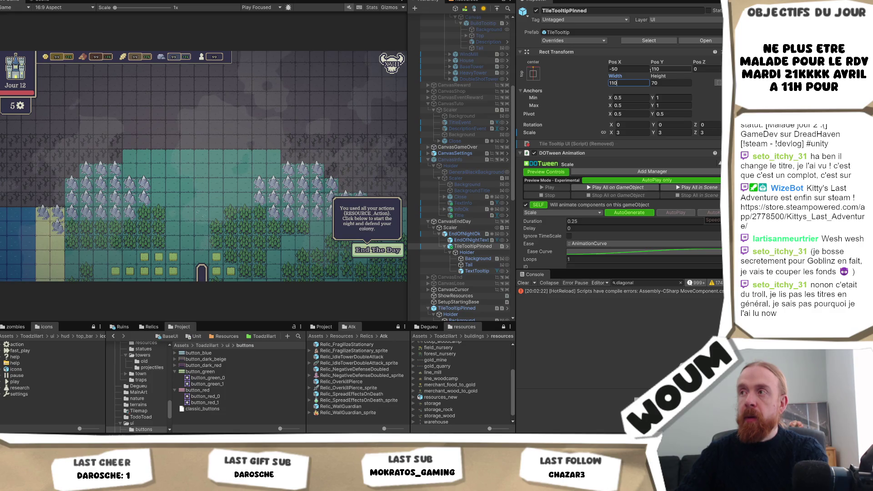
key("Tab")
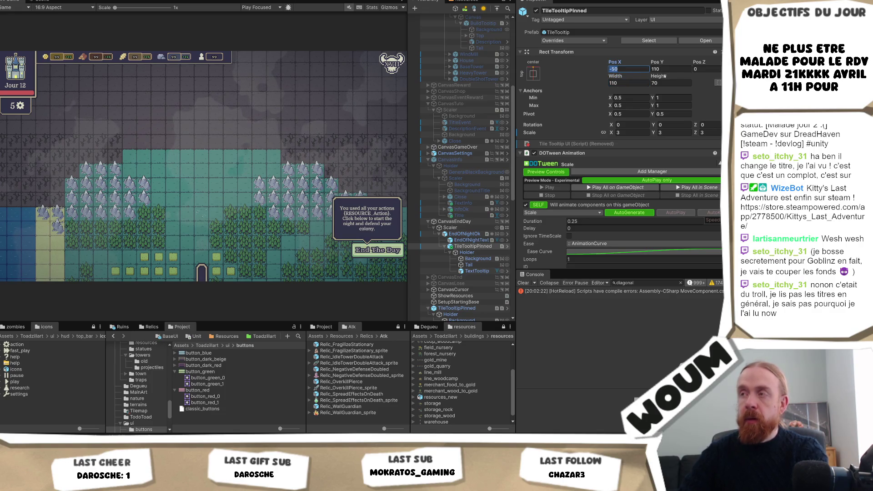
type("-55")
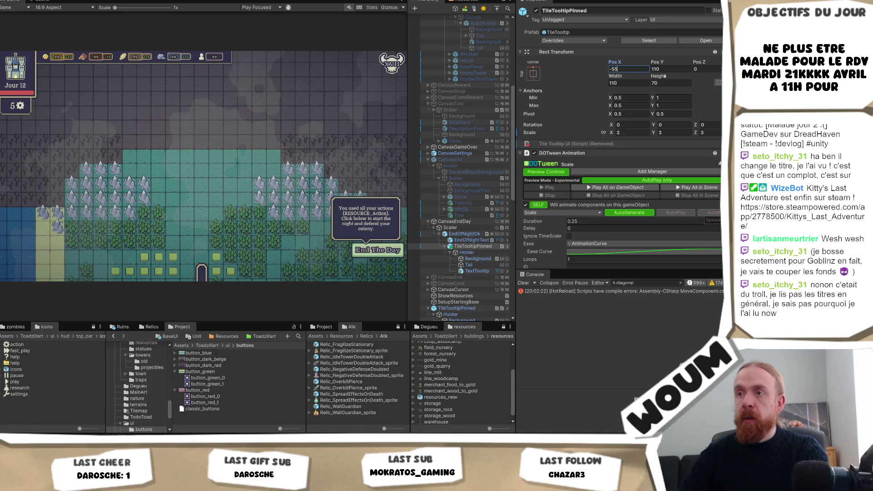
Widen the pinned tooltip to a Width of 120.
left_click(620, 82)
type("120")
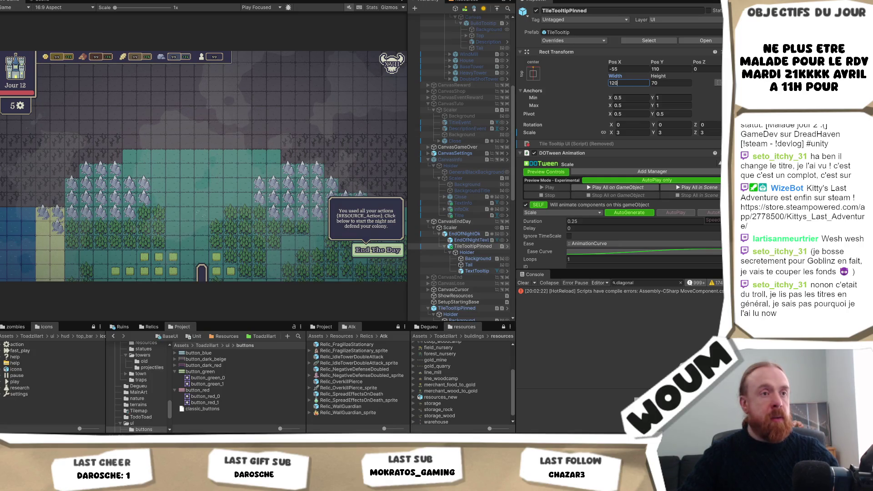
key("Return")
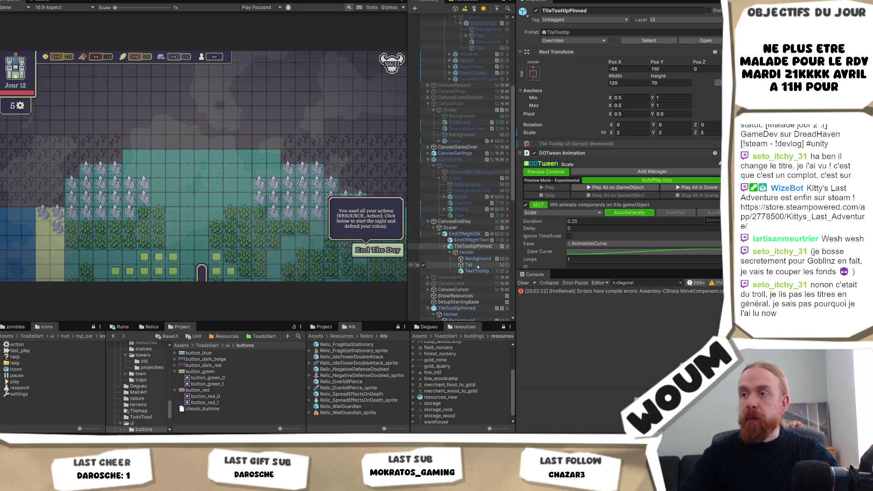
left_click(477, 271)
Insert a blank line before 'Click below to start the night…' and remove the stray space.
left_click(629, 192)
key("Delete")
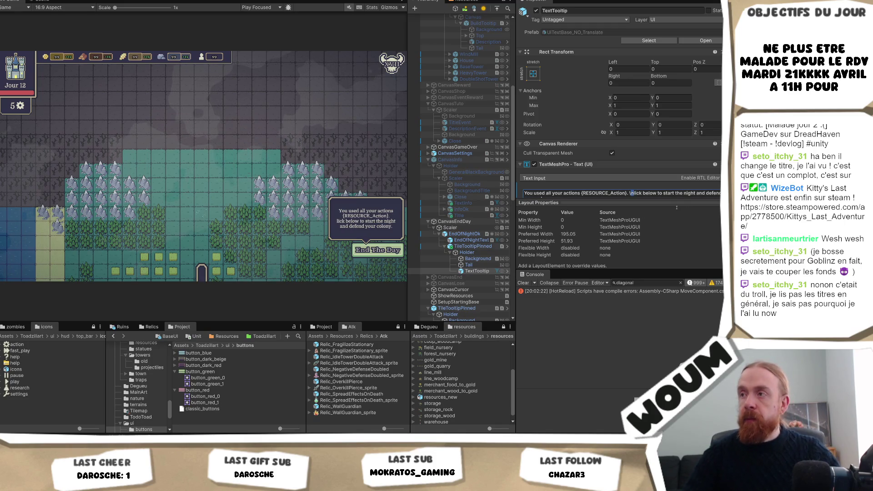
key("Left")
key("Left")
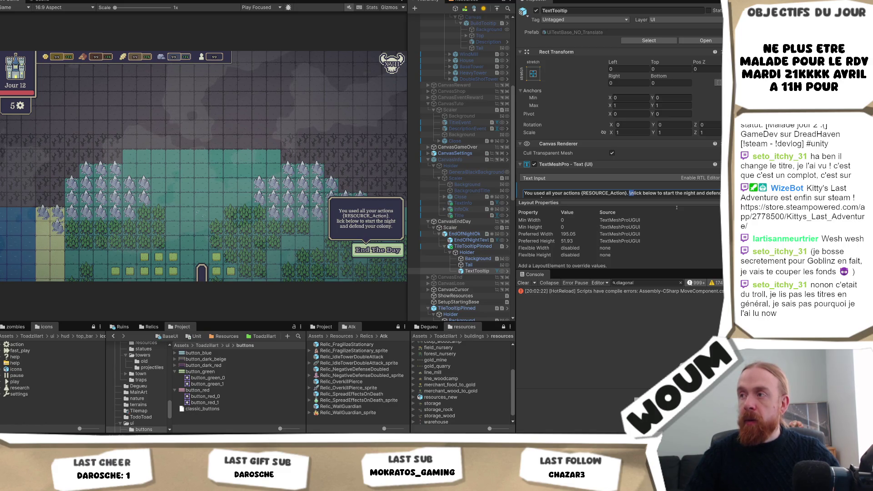
type("C")
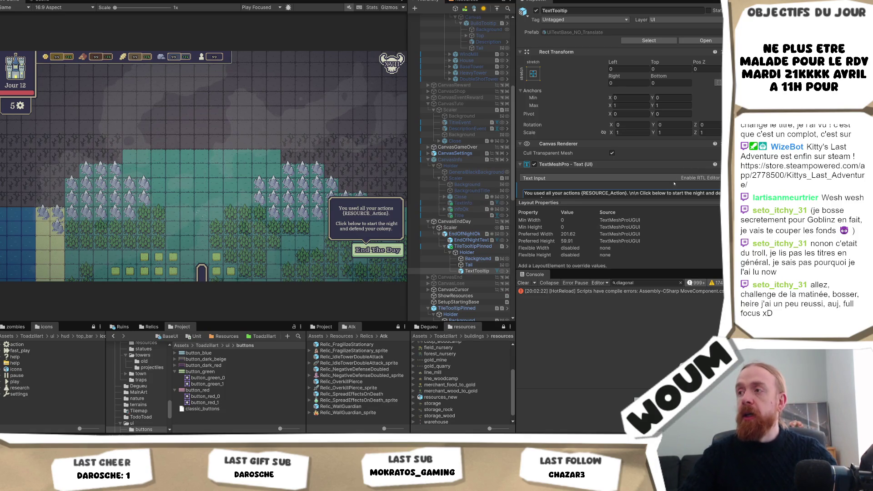
left_click(632, 194)
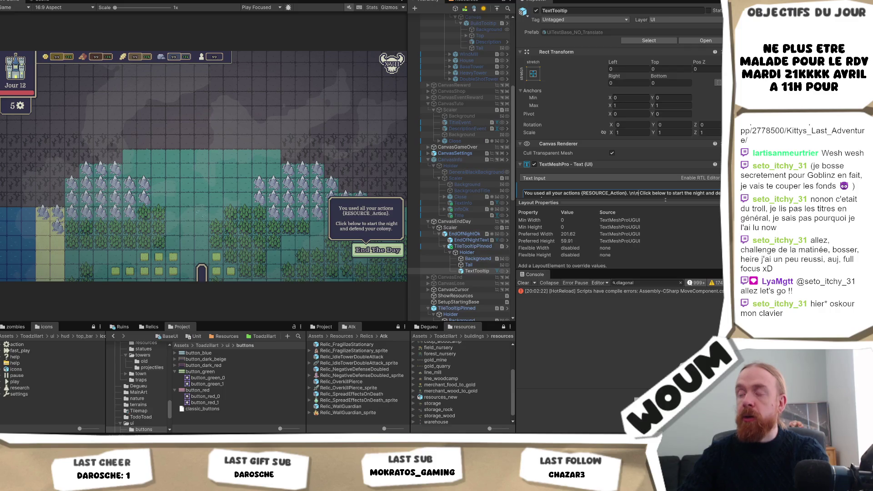
key("BackSpace")
key("ctrl+a")
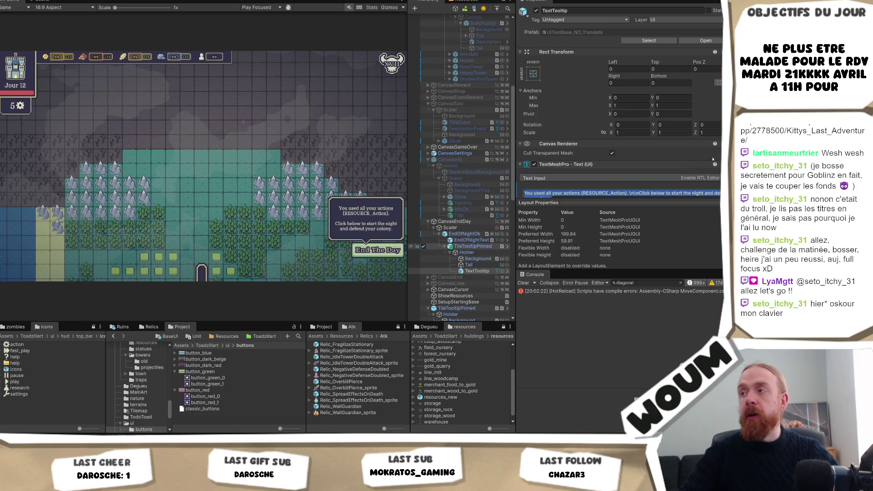
scroll(670, 173, "down", 1)
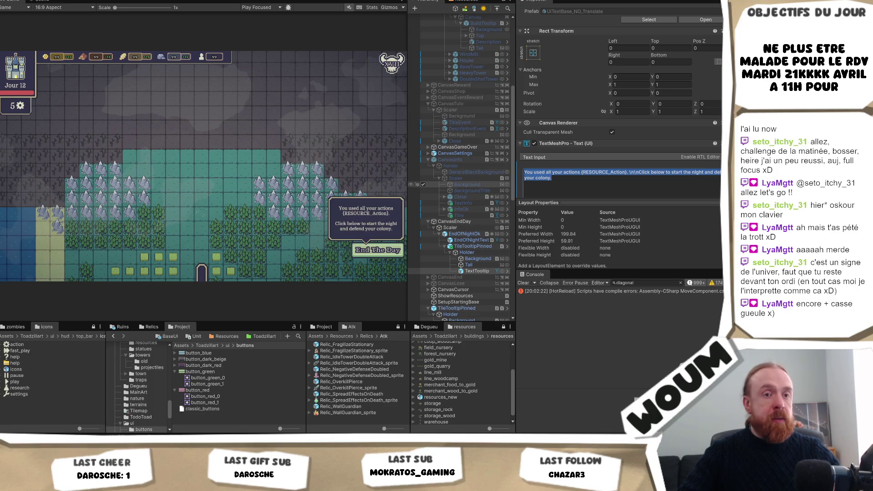
key("Escape")
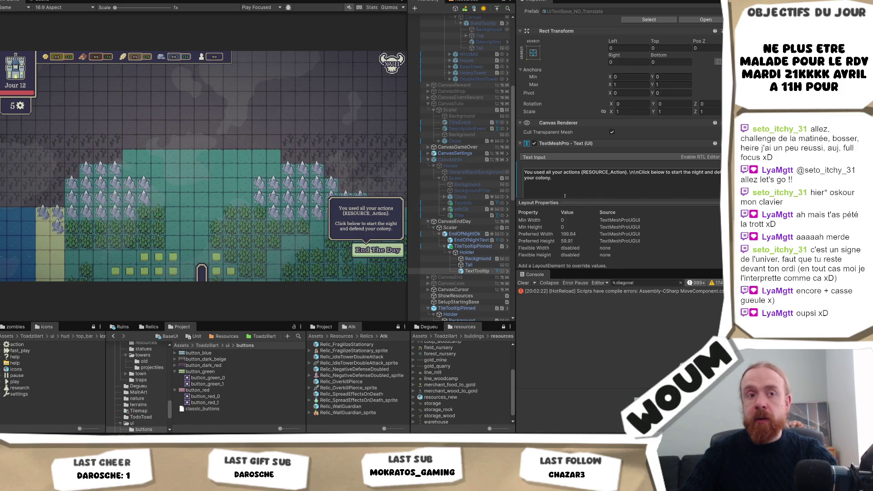
left_click(653, 194)
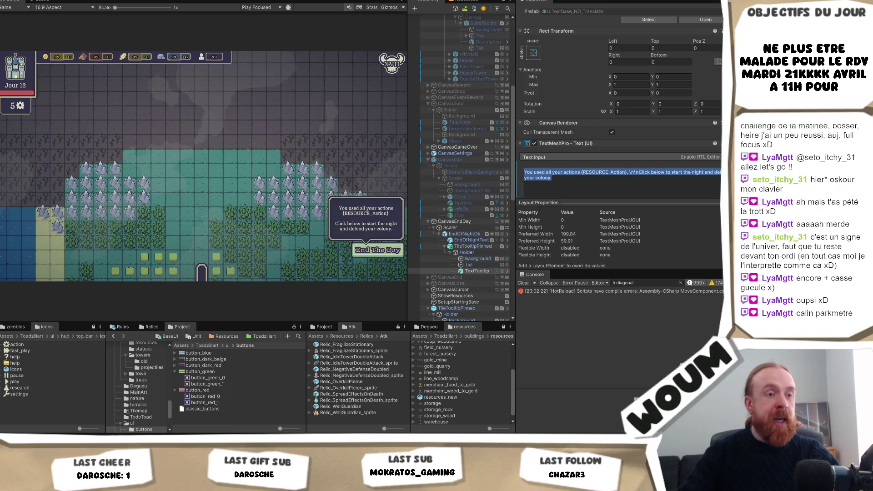
key("Escape")
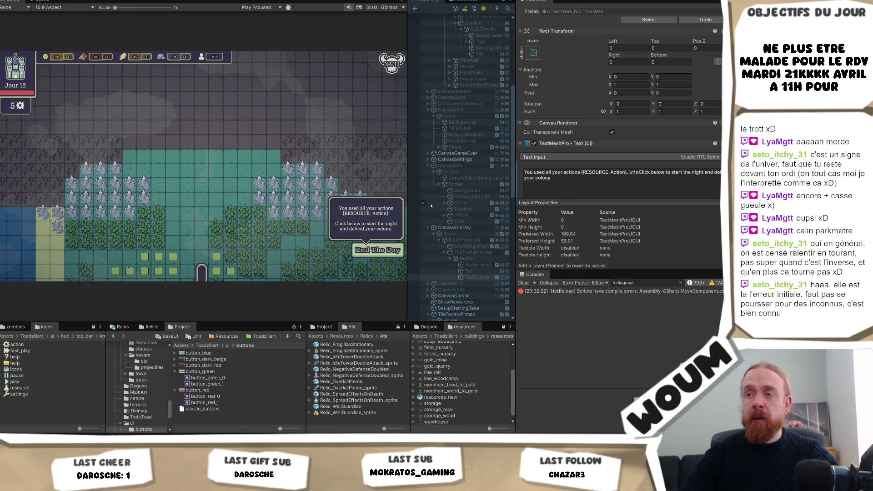
Playtest past the Welcome and Limited time intros, then select the EndOfNightOk button.
key("ctrl+p")
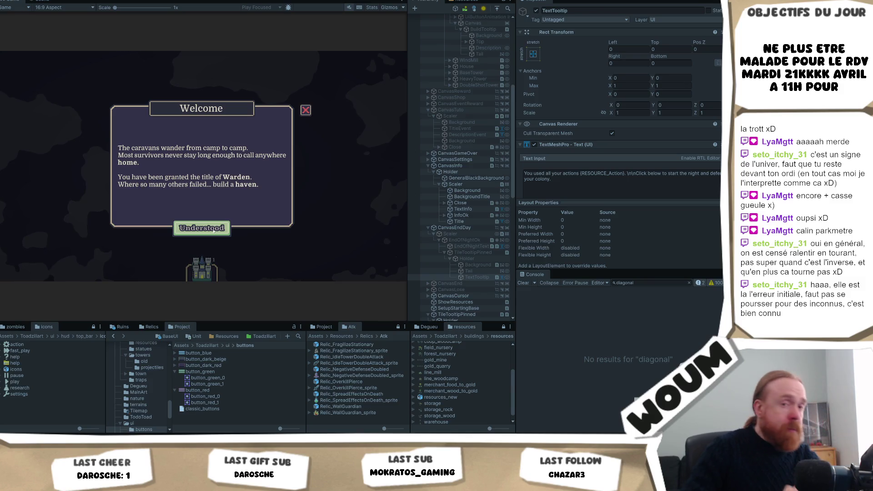
left_click(213, 229)
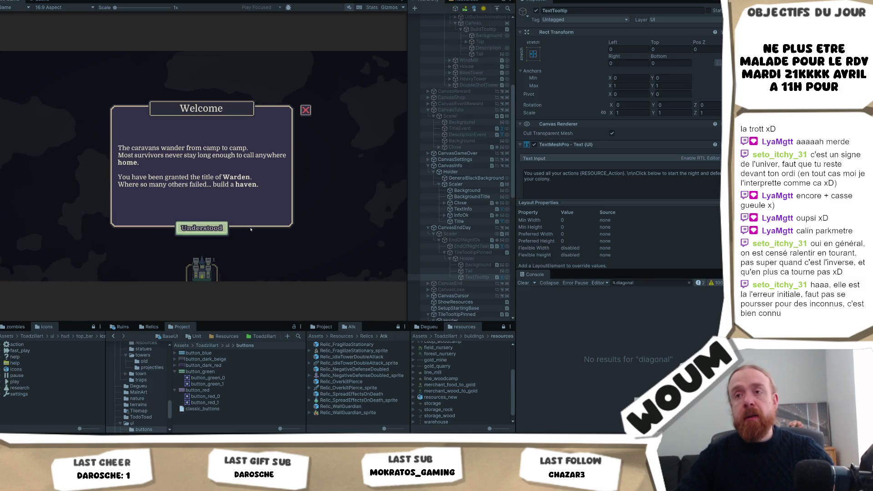
left_click(202, 268)
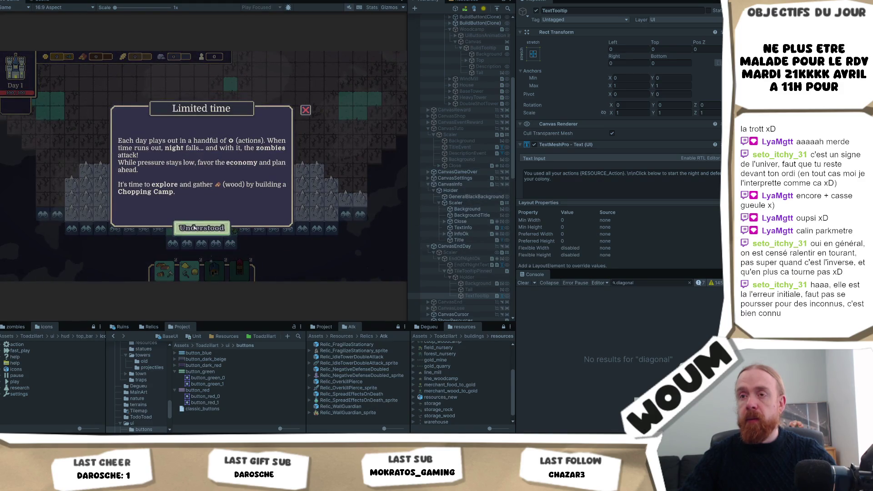
left_click(204, 227)
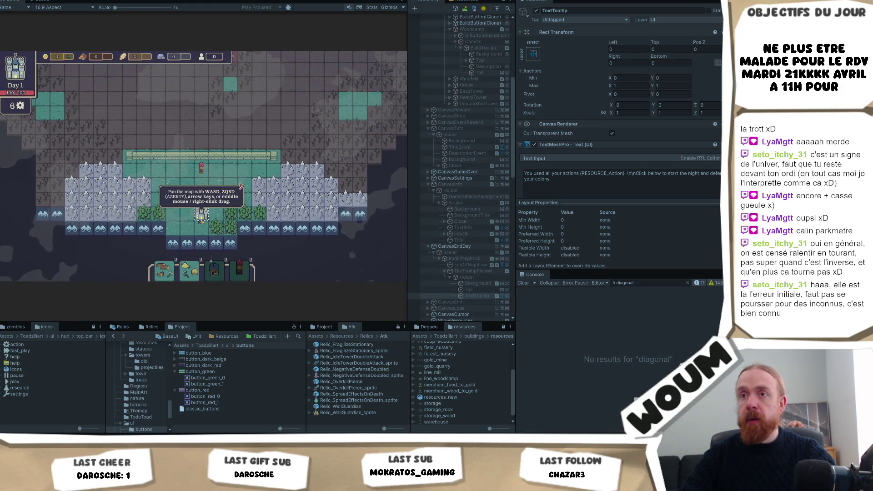
key("ctrl+p")
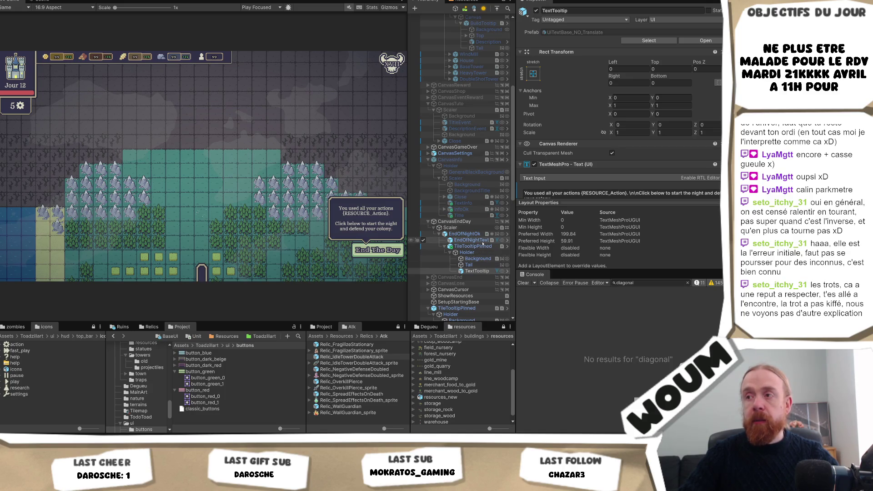
left_click(467, 235)
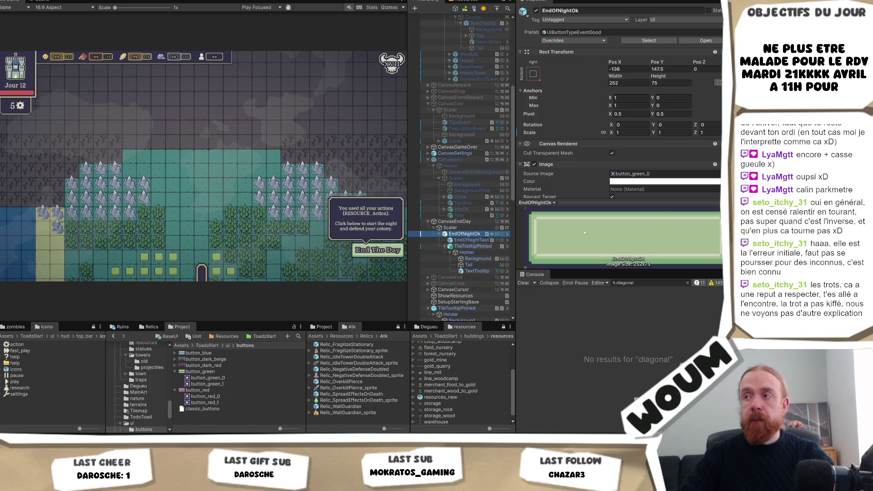
Inspect TileTooltipPinned, then select EndOfDayManager under MANAGERS and locate EndOfDayManager.cs.
scroll(668, 157, "down", 6)
scroll(669, 157, "down", 3)
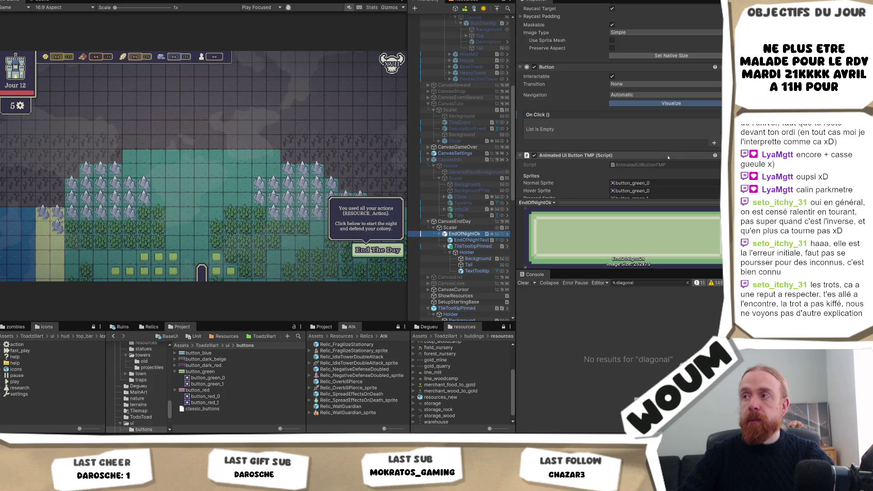
left_click(468, 246)
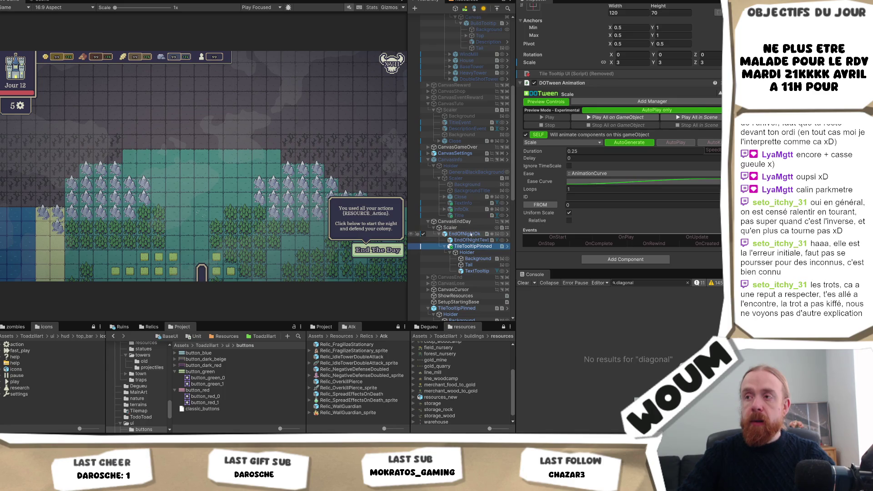
scroll(482, 236, "down", 4)
scroll(485, 242, "down", 2)
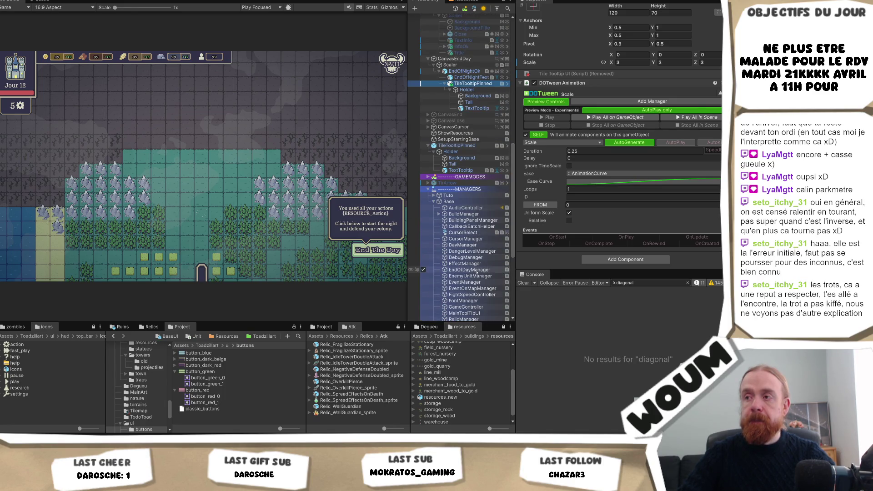
left_click(468, 270)
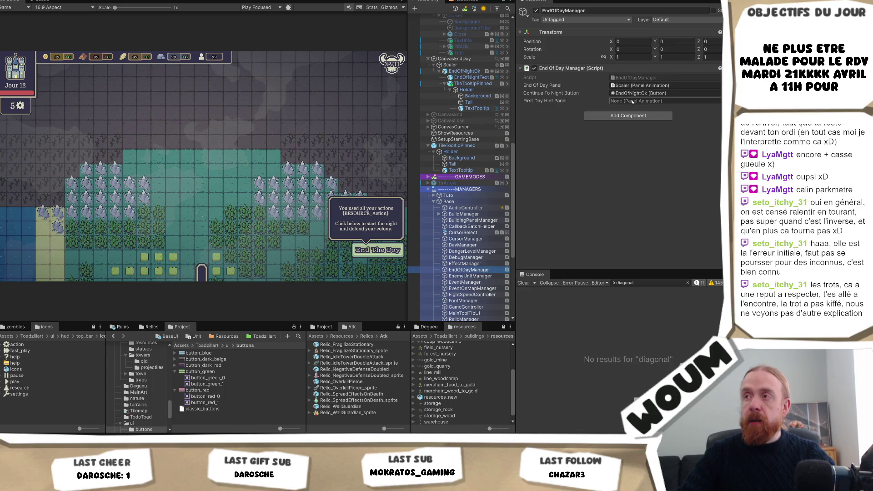
left_click(641, 78)
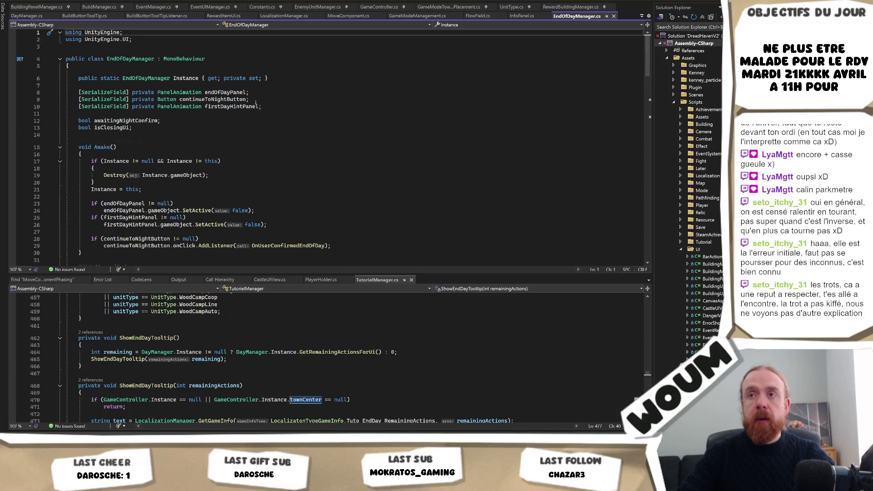
Change firstDayHintPanel's type from PanelAnimation to GameObject and drop .gameObject on line 26.
left_click(200, 106)
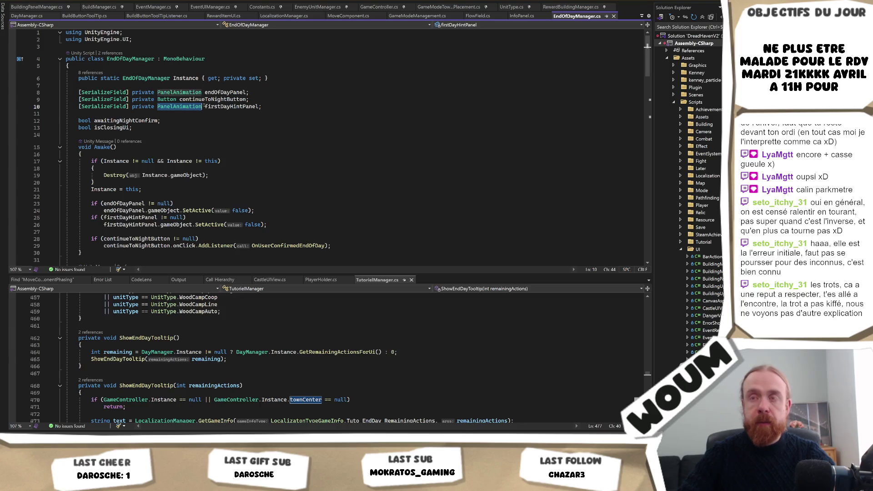
double_click(201, 106)
type("Game")
type("Obj")
key("Tab")
double_click(200, 106)
key("BackSpace")
key("ctrl+z")
left_click(230, 106)
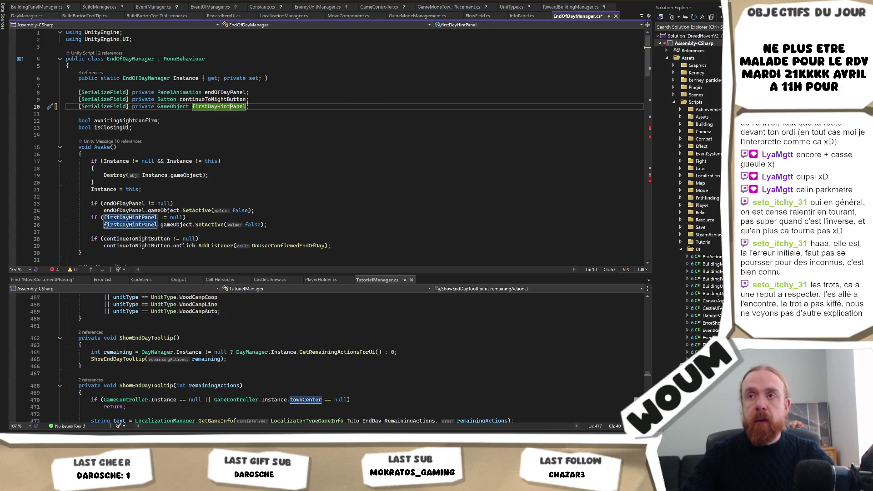
key("ctrl+Right")
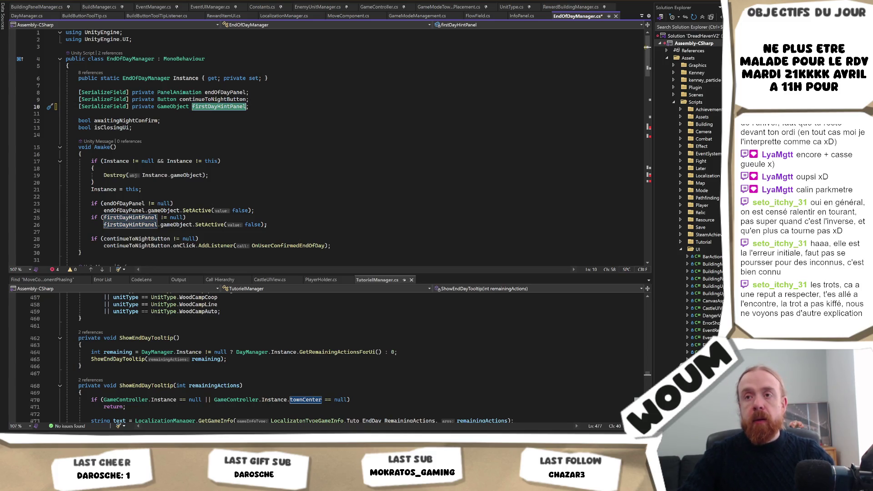
double_click(176, 224)
key("BackSpace")
key("BackSpace")
Delete the hint's HideInstantly call and the first-day hint block inside the PlayShowAnimation callback.
scroll(176, 224, "down", 1)
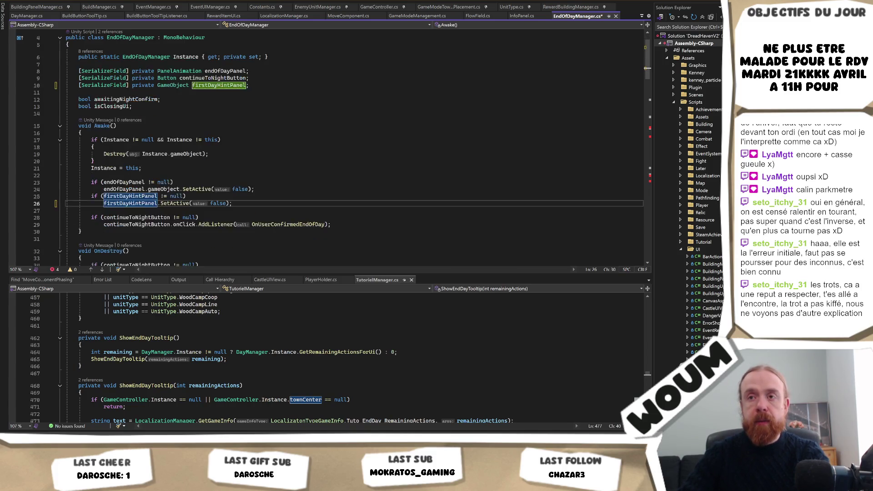
scroll(330, 147, "down", 8)
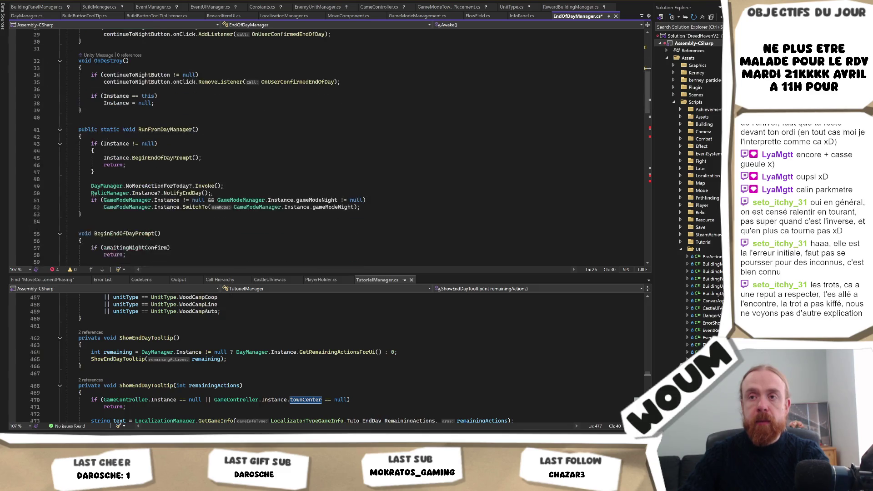
scroll(216, 200, "down", 7)
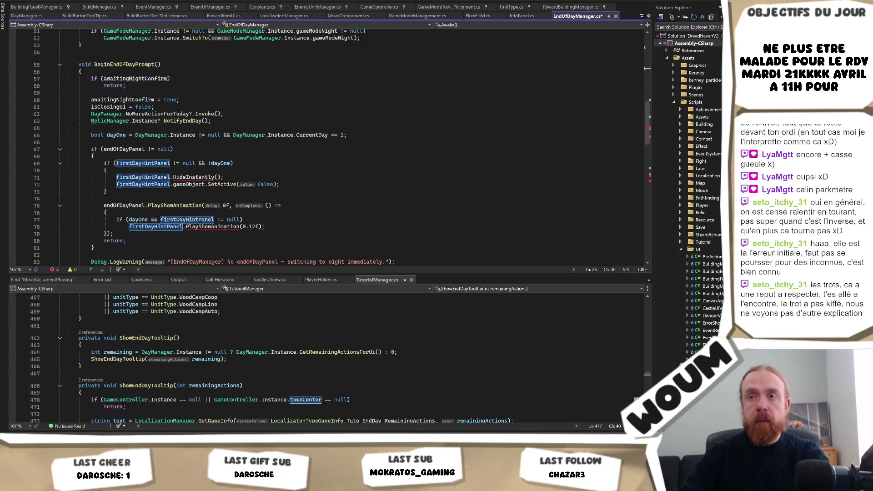
left_click_drag(232, 178, 231, 171)
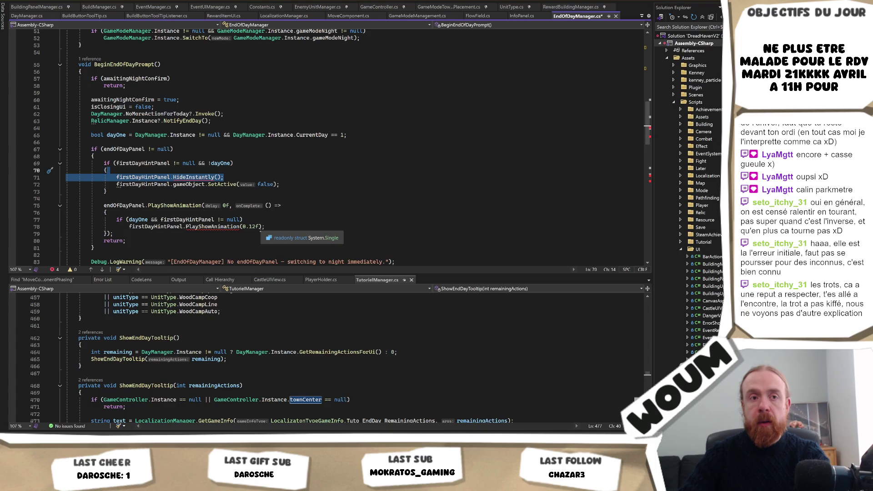
key("Delete")
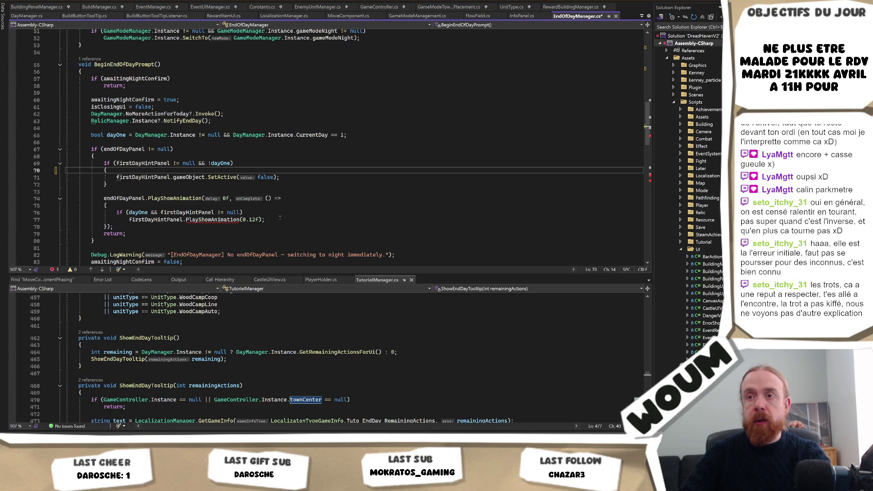
left_click_drag(280, 218, 108, 205)
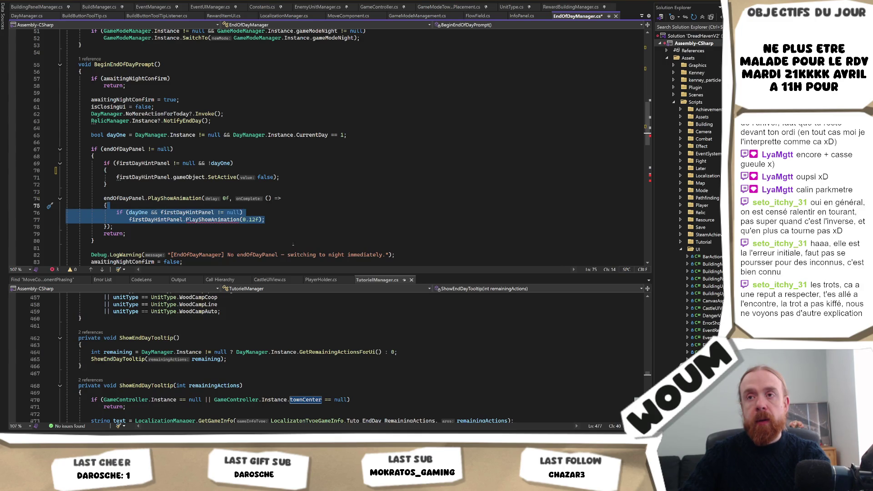
key("Delete")
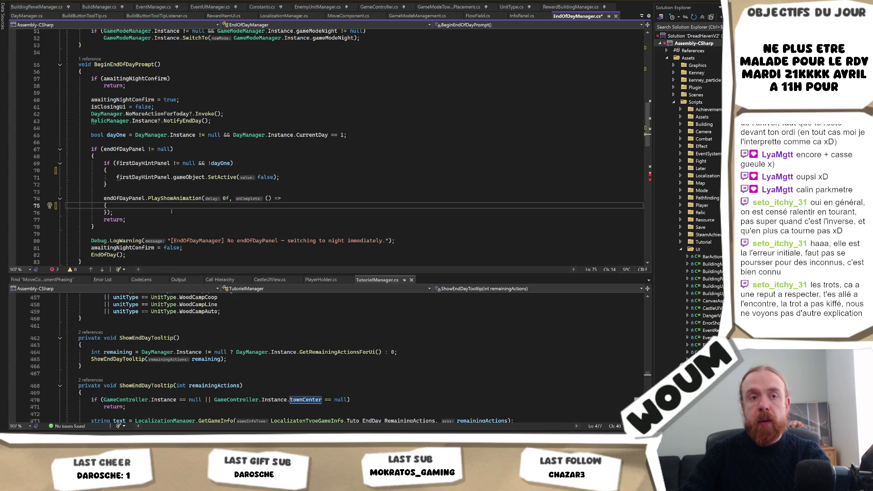
Delete the hintWasOpen closing block from the afterHidden callback.
scroll(260, 211, "down", 3)
scroll(273, 207, "down", 3)
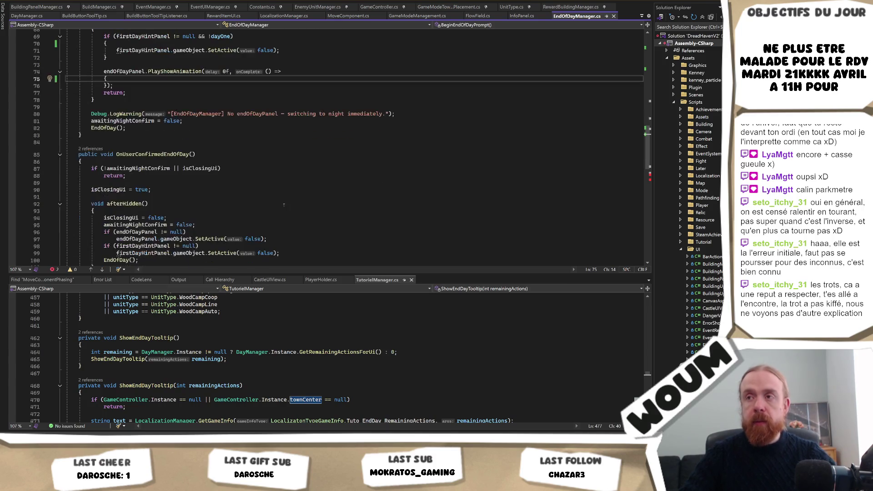
scroll(282, 205, "up", 3)
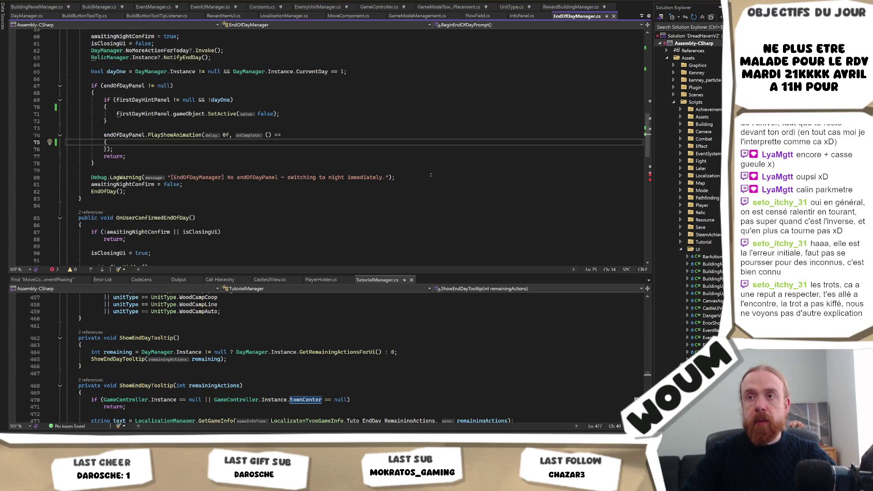
scroll(423, 184, "up", 1)
scroll(419, 187, "up", 2)
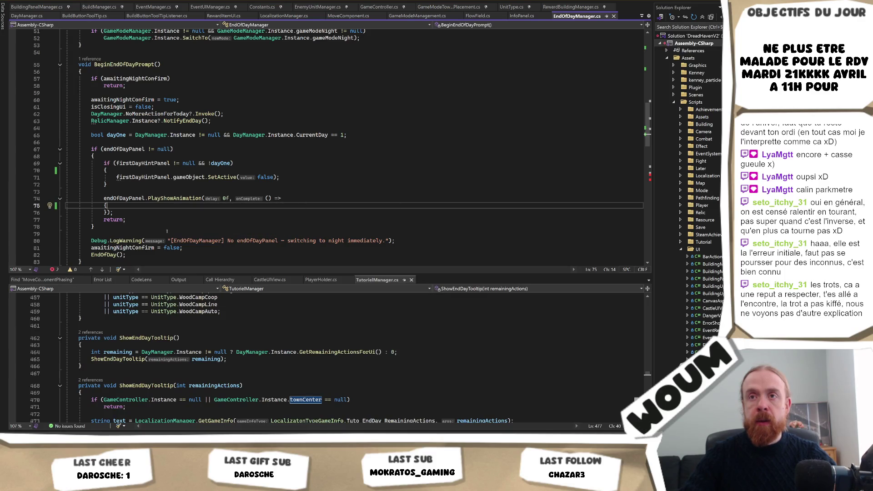
scroll(167, 232, "down", 6)
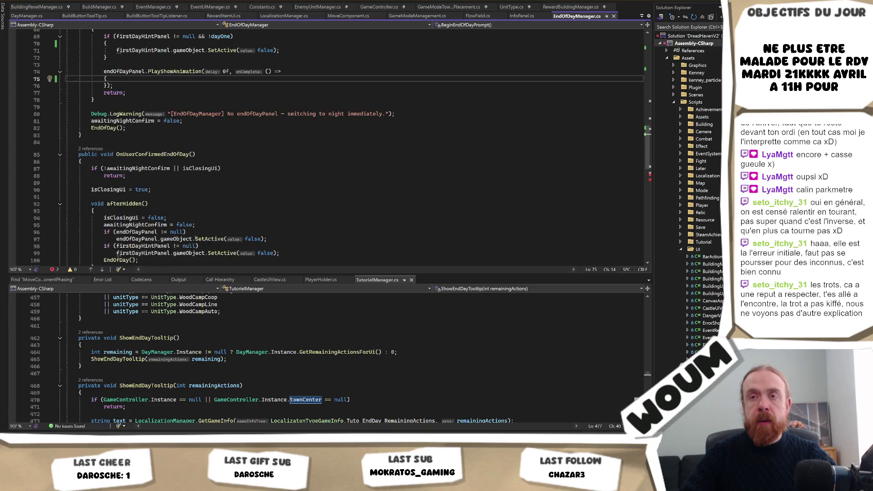
scroll(192, 239, "down", 5)
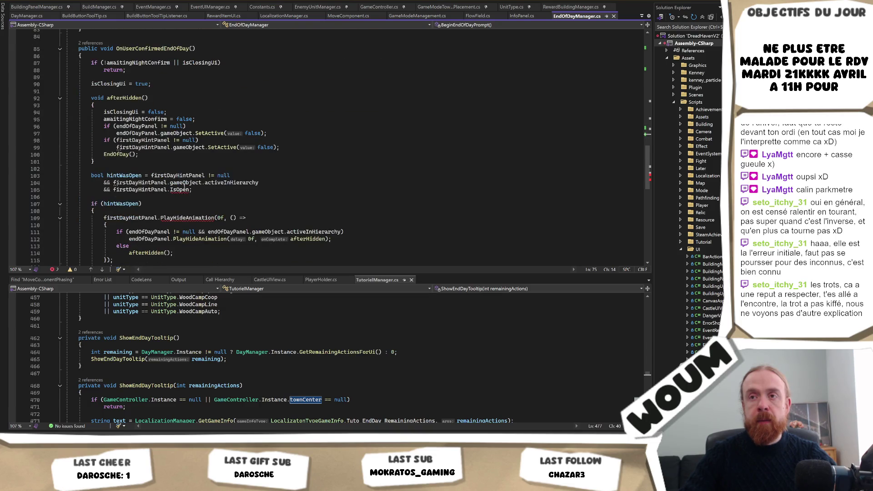
scroll(137, 150, "down", 1)
left_click(135, 147)
double_click(132, 155)
scroll(121, 204, "down", 2)
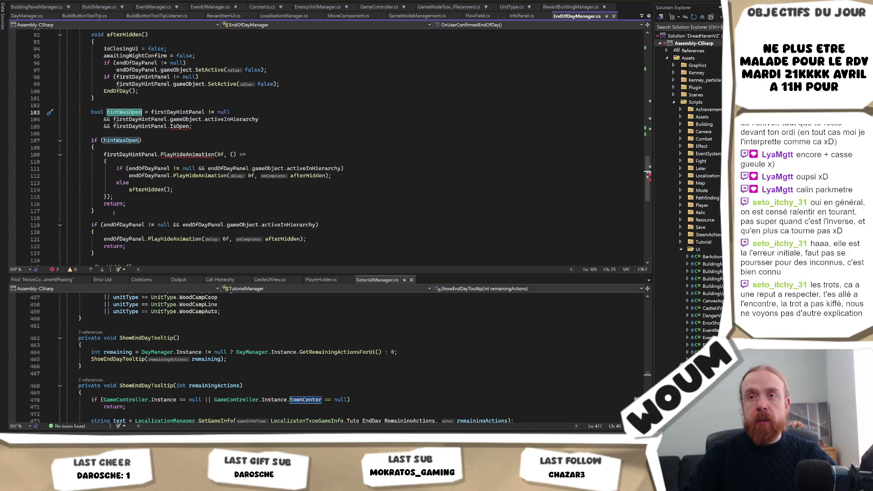
left_click(159, 211)
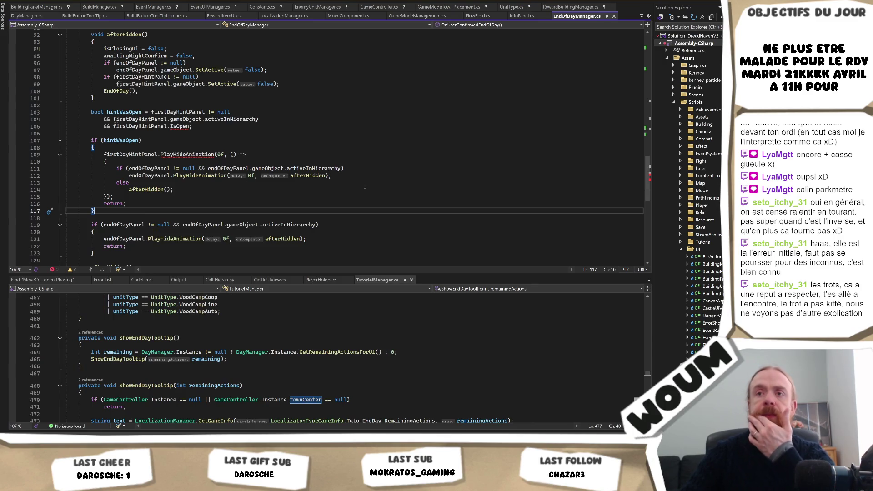
mouse_move(126, 204)
left_mouse_down()
mouse_move(133, 140)
mouse_move(133, 147)
left_mouse_up()
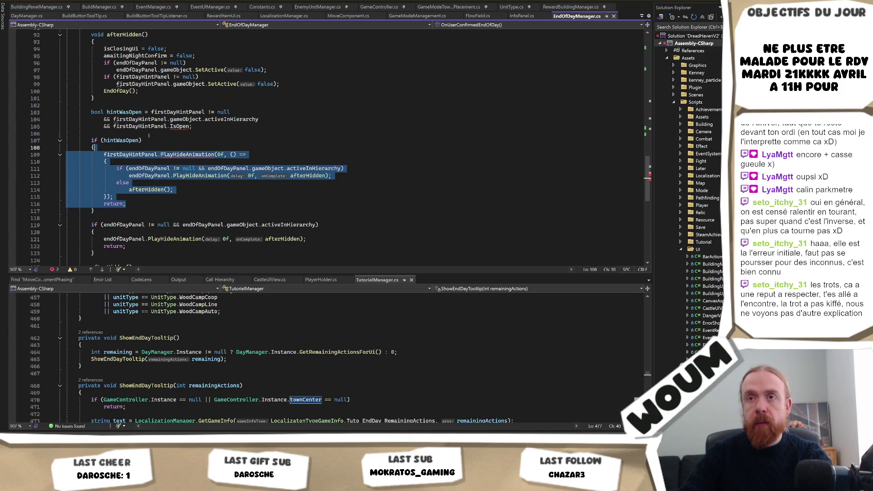
left_click_drag(104, 213, 73, 105)
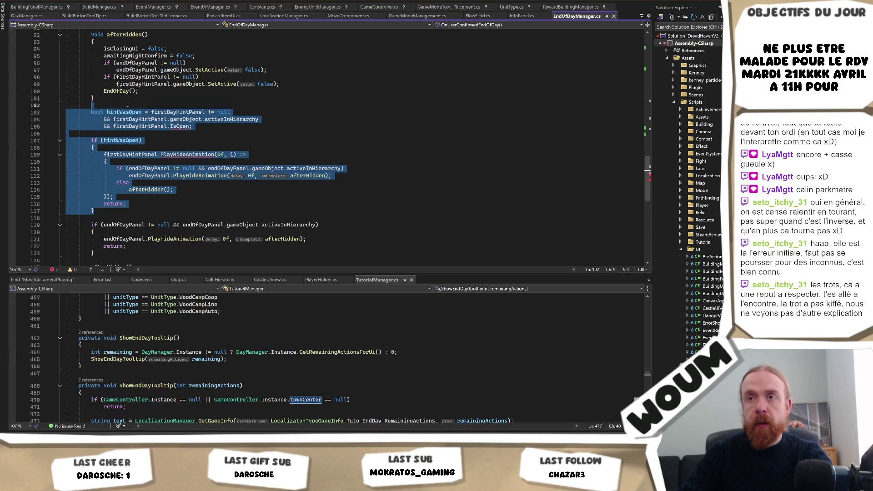
key("Delete")
Add firstDayHintPanel.SetActive(false) in afterHidden, remove redundant line 103, and save EndOfDayManager.cs.
key("Return")
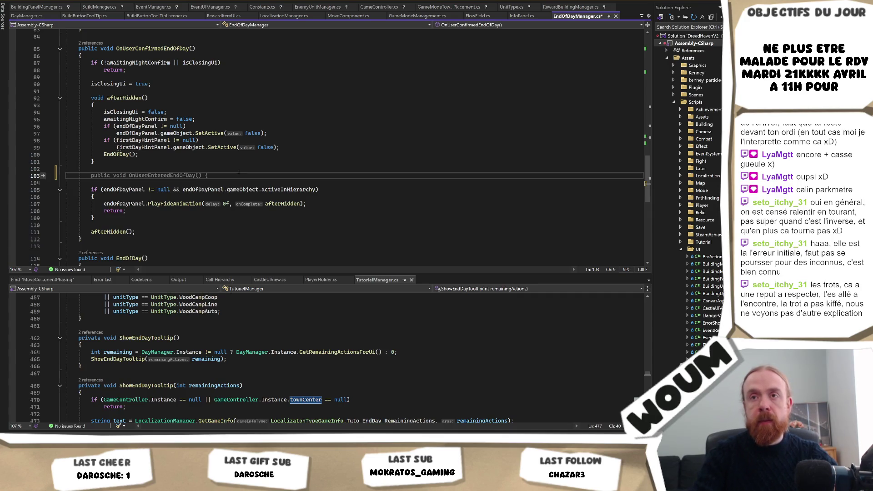
type("firstDayHintPanel.")
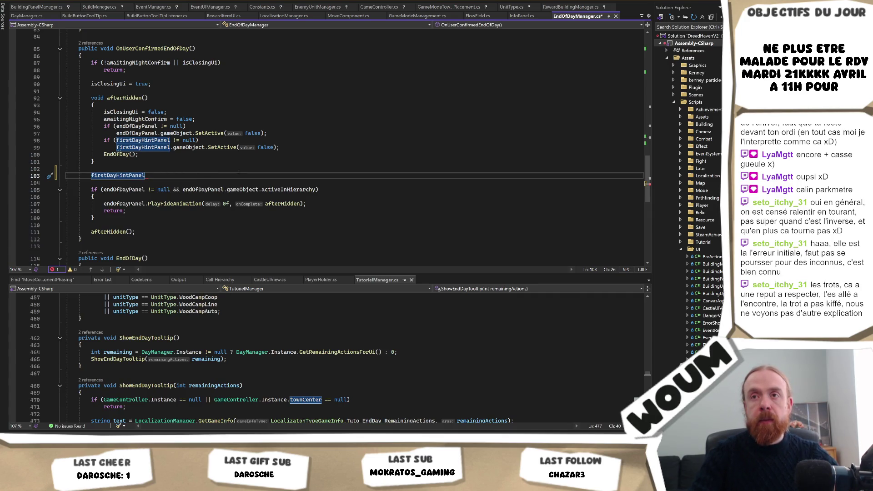
key("BackSpace")
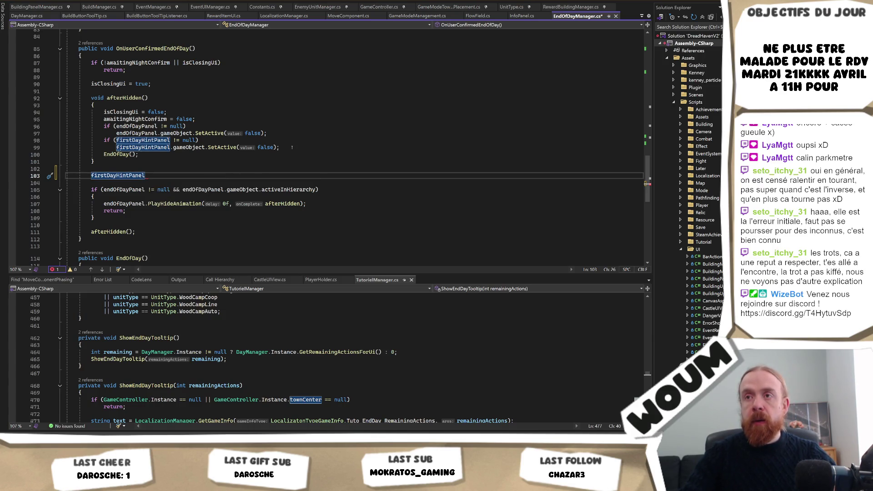
left_click_drag(291, 148, 292, 142)
key("ctrl+c")
triple_click(175, 177)
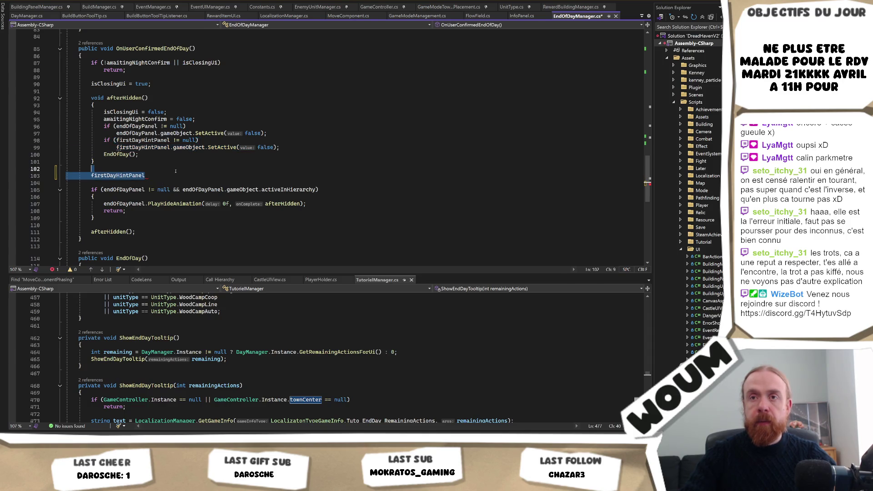
key("ctrl+v")
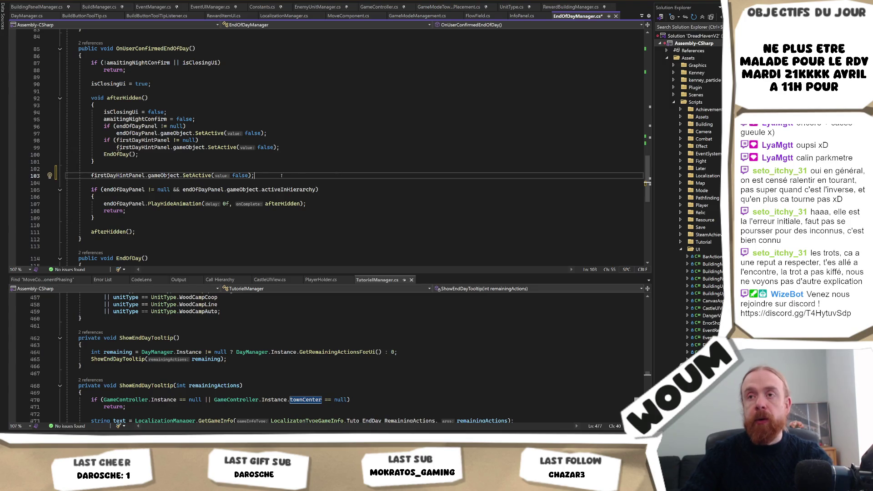
left_click_drag(254, 182, 272, 170)
key("Delete")
key("ctrl+s")
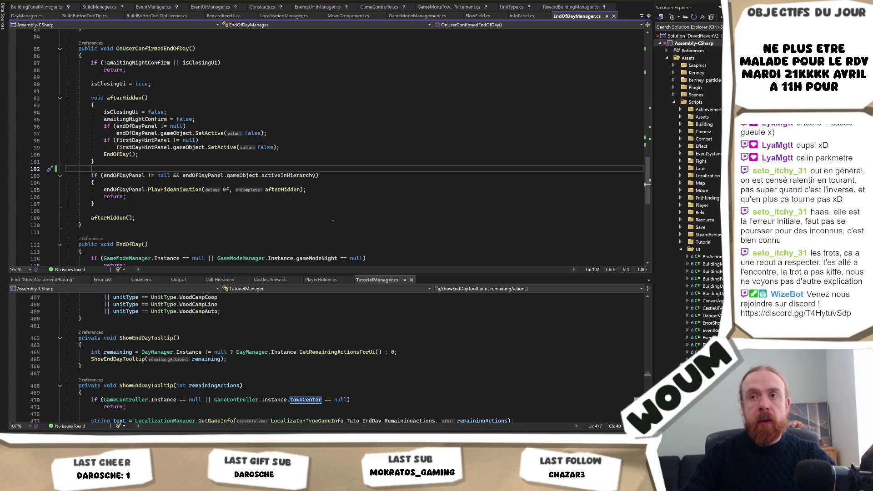
scroll(328, 226, "up", 1)
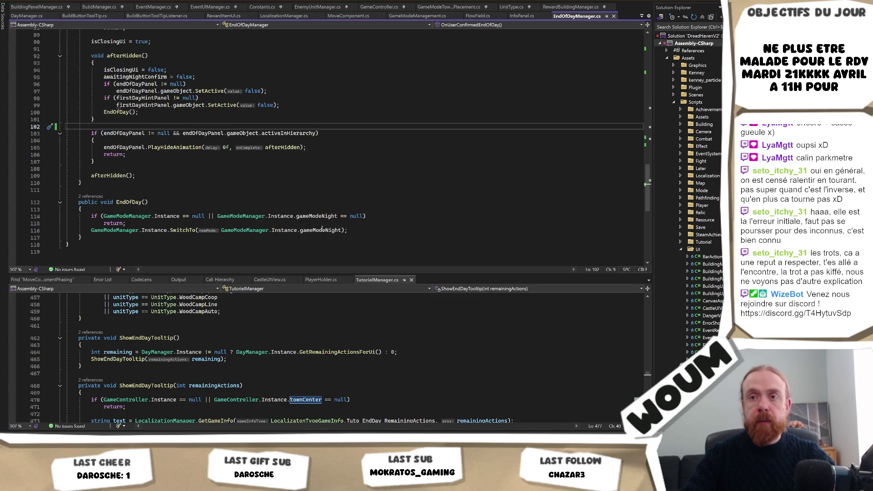
Drag TileTooltipPinned from the Hierarchy into EndOfDayManager's First Day Hint Panel field.
key("alt+Tab")
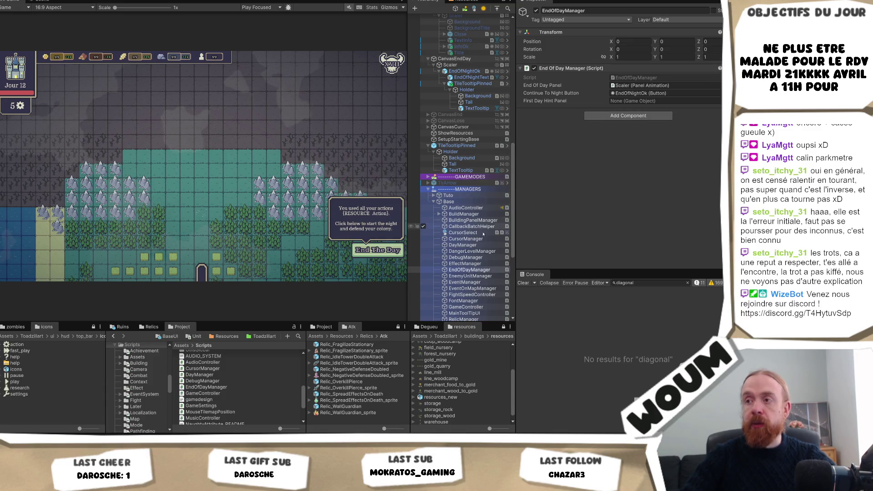
scroll(476, 144, "up", 3)
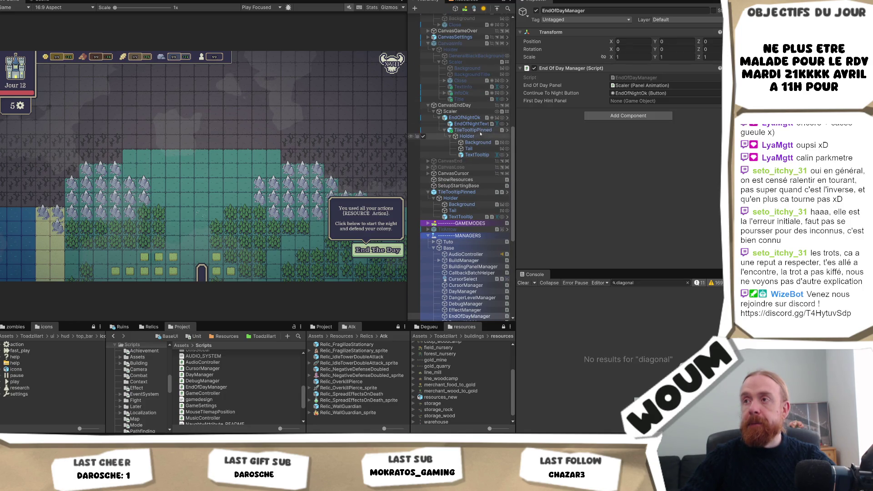
left_click_drag(478, 132, 664, 100)
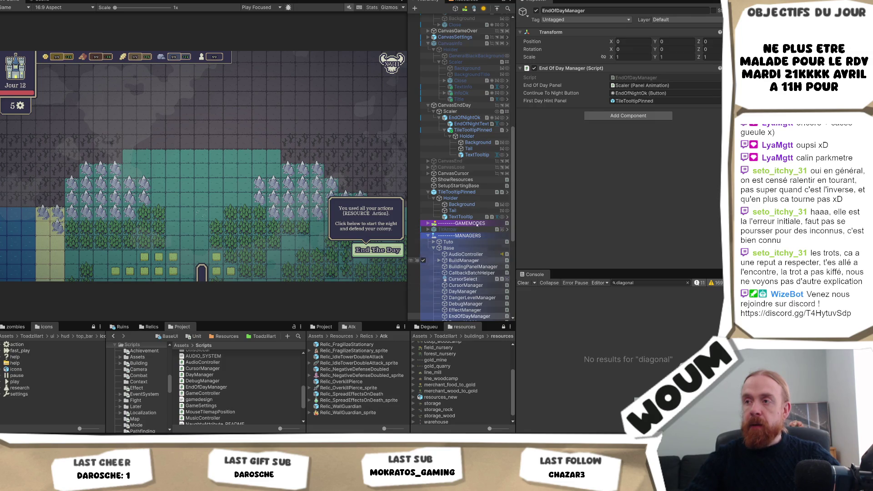
Try heights 60 and 50 on the EndOfNightOk button, then restore its original 75.
left_click(468, 199)
left_click(469, 217)
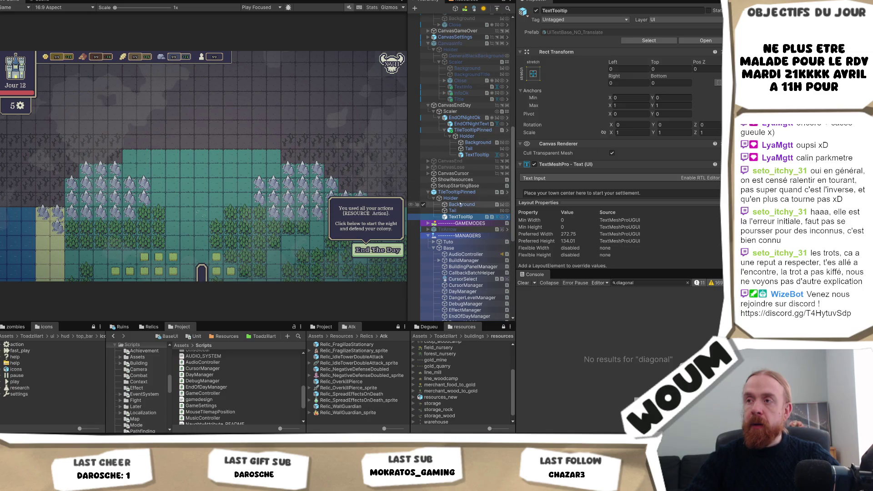
left_click(461, 198)
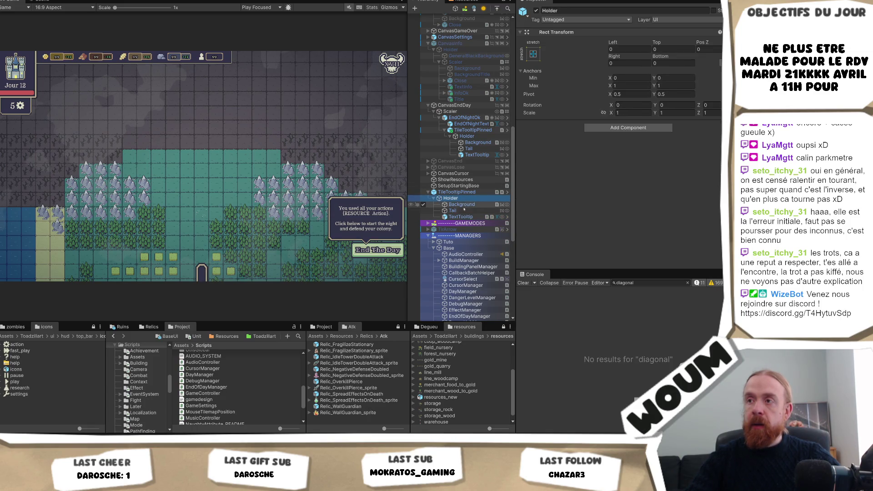
scroll(464, 207, "up", 5)
left_click(465, 164)
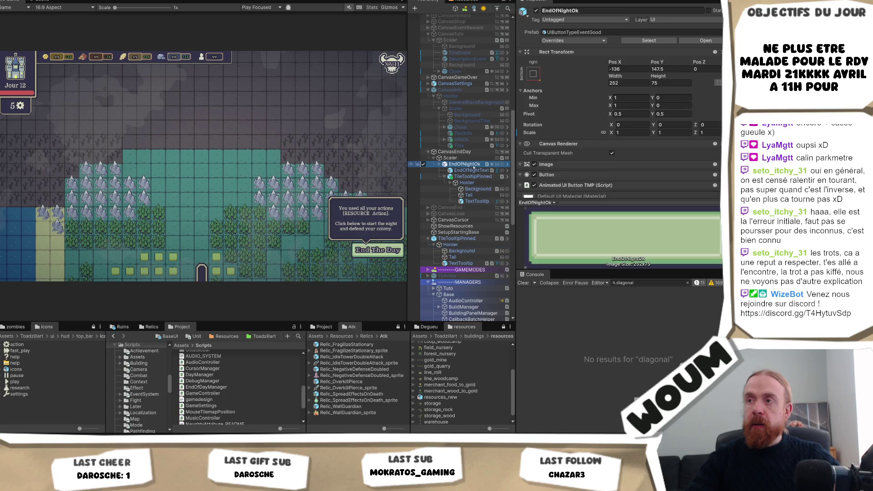
left_click(664, 83)
type("60")
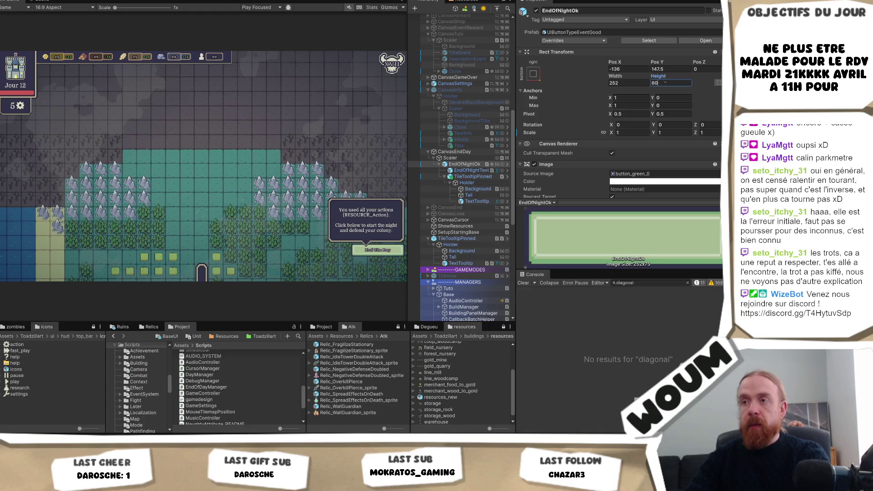
left_click(664, 69)
left_click(654, 83)
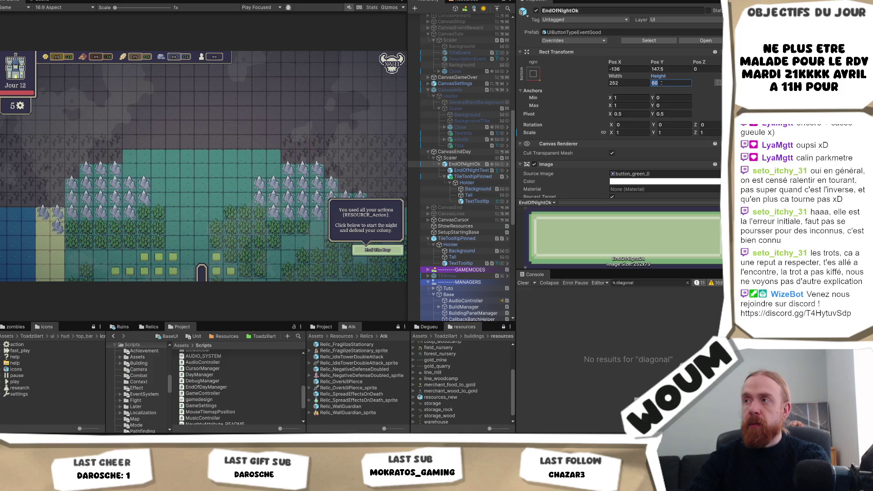
type("50")
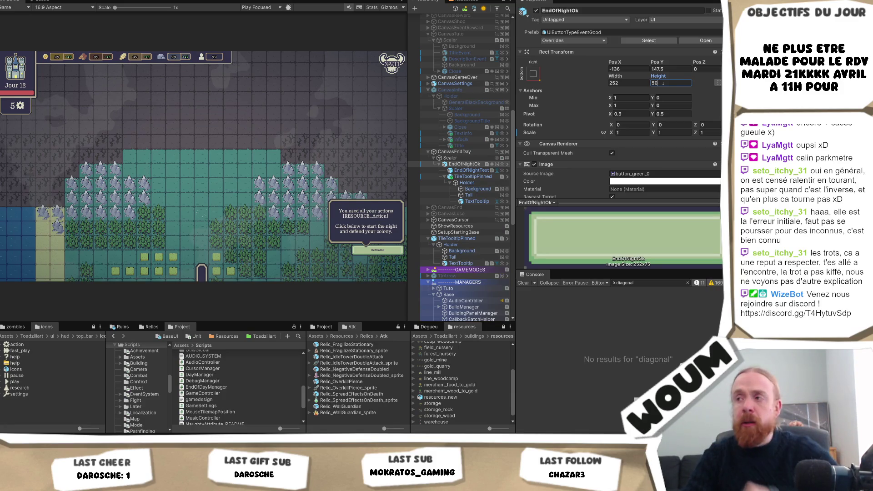
key("BackSpace")
key("BackSpace")
type("75")
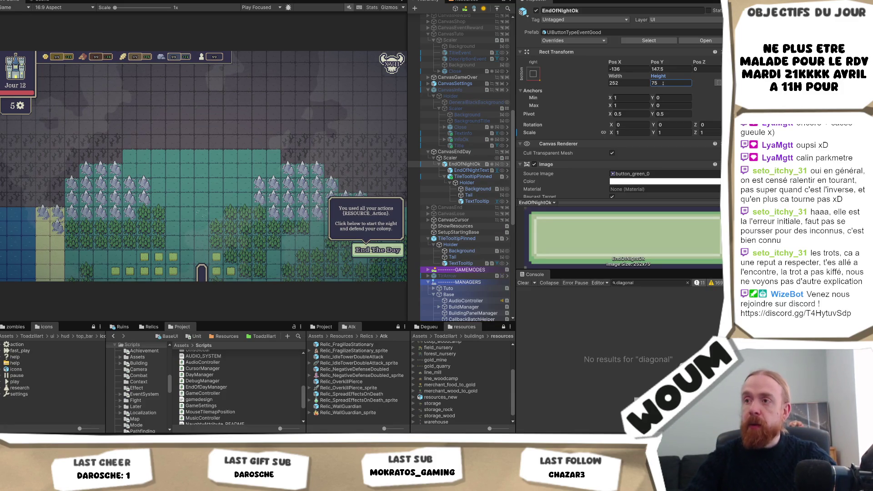
Set TileTooltipPinned's Rect Transform Height to 60 after briefly trying 50.
left_click(475, 176)
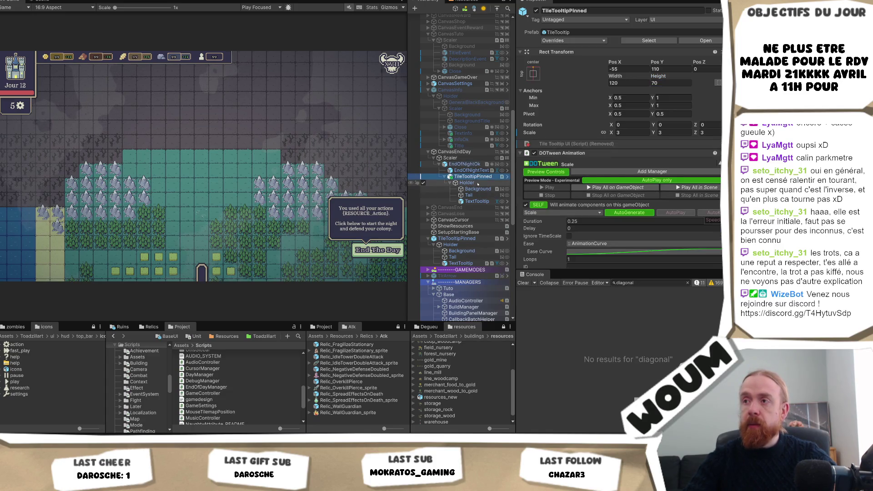
left_click(665, 82)
type("60")
key("BackSpace")
key("BackSpace")
type("50")
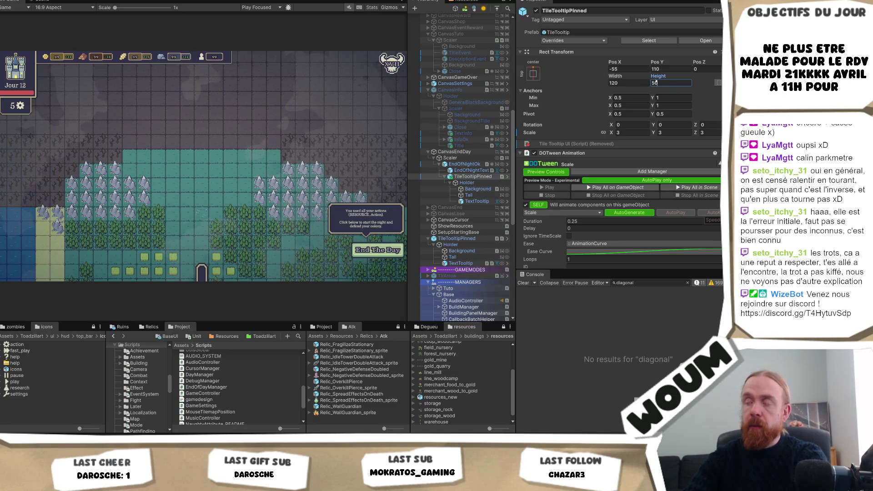
key("BackSpace")
key("BackSpace")
type("60")
scroll(713, 135, "down", 3)
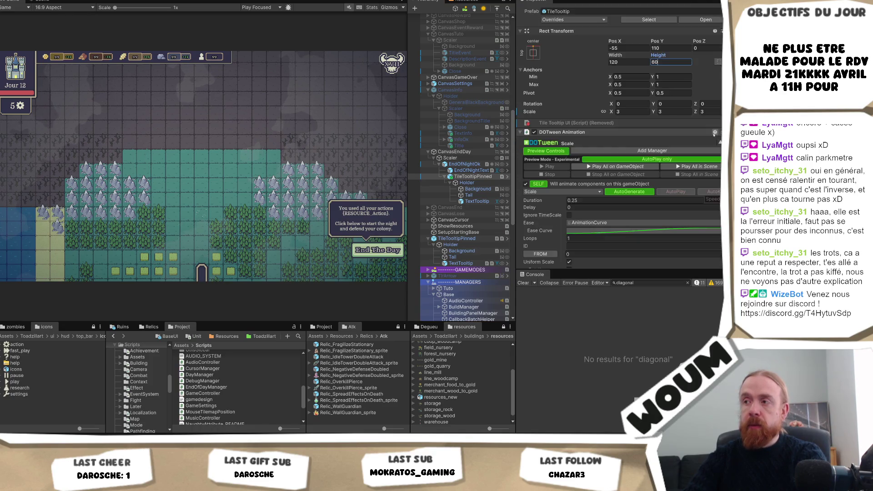
scroll(714, 135, "up", 3)
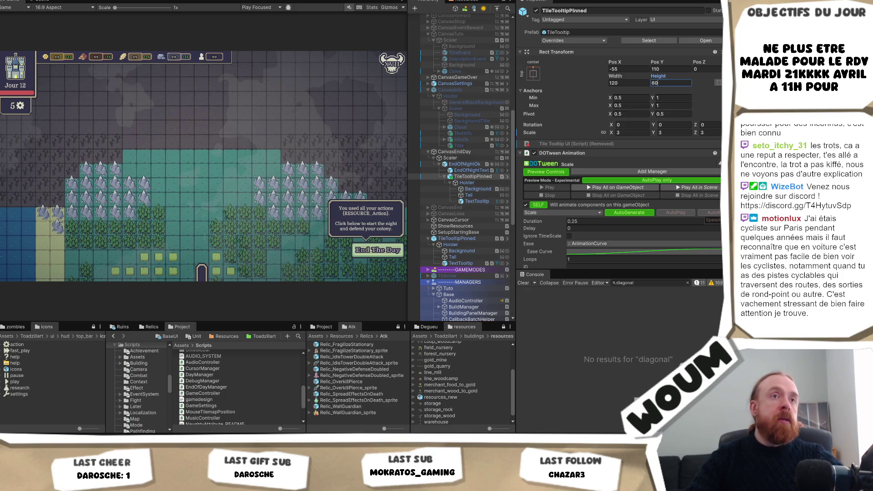
Commit TileTooltipPinned's Rect Transform Height value of 60.
key("Return")
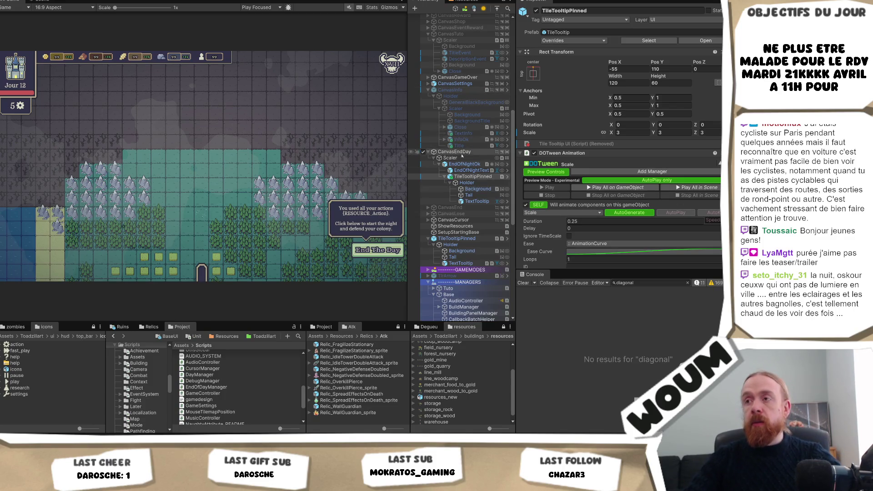
Compare the EndOfNightOk button's components with the pinned tooltip's animation settings, then select the End Of Day Manager.
left_click(469, 164)
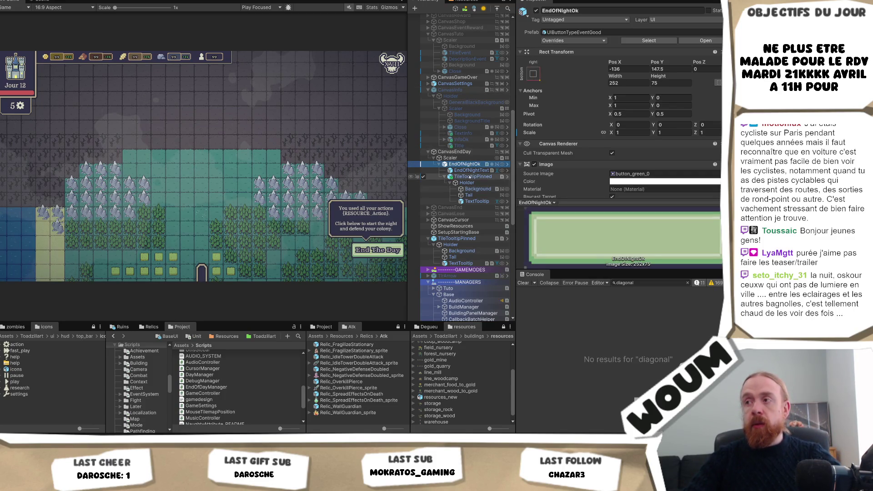
left_click(473, 177)
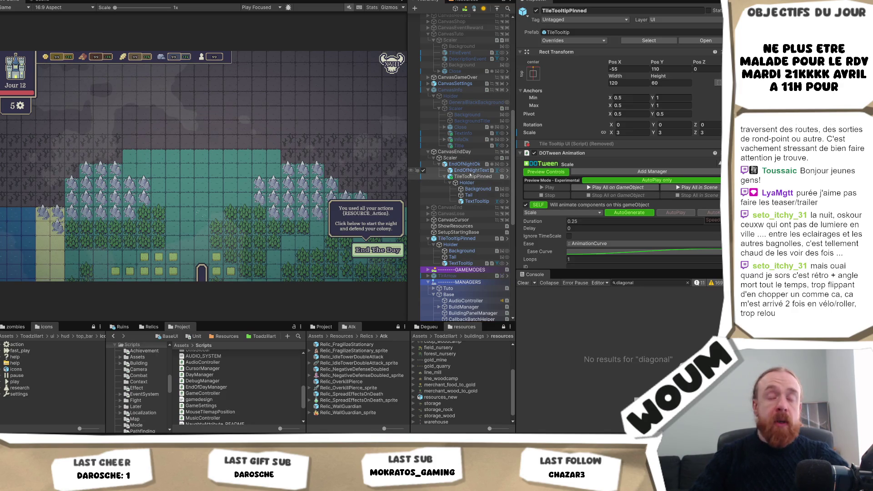
left_click(460, 165)
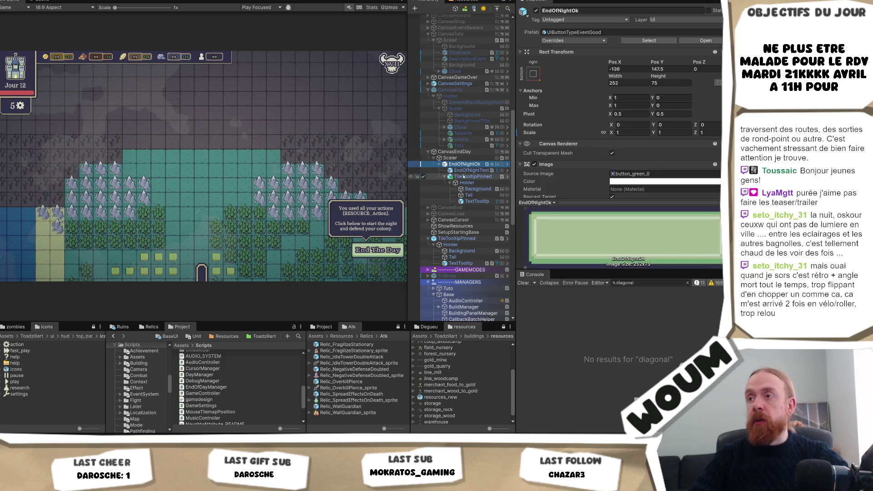
scroll(659, 121, "down", 2)
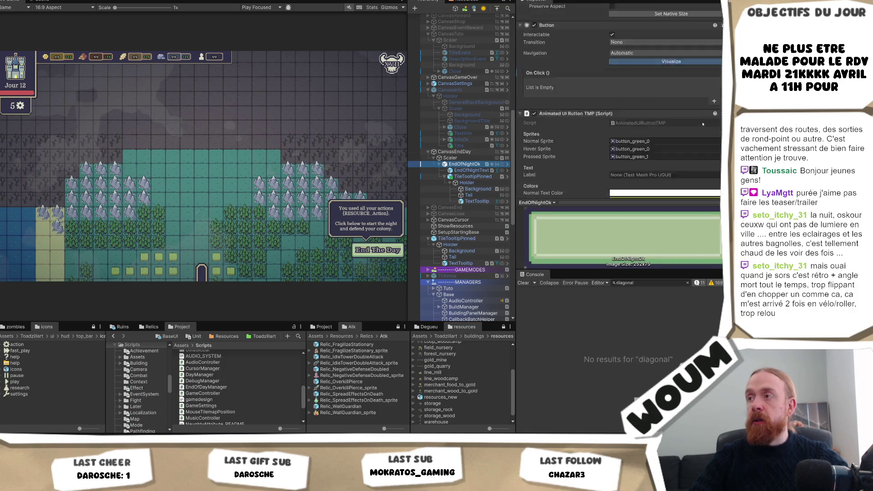
left_click(474, 177)
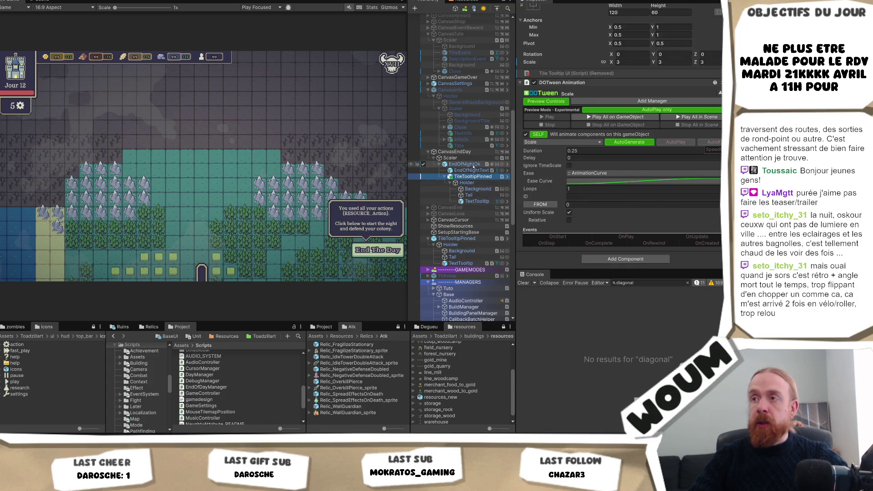
scroll(475, 182, "down", 3)
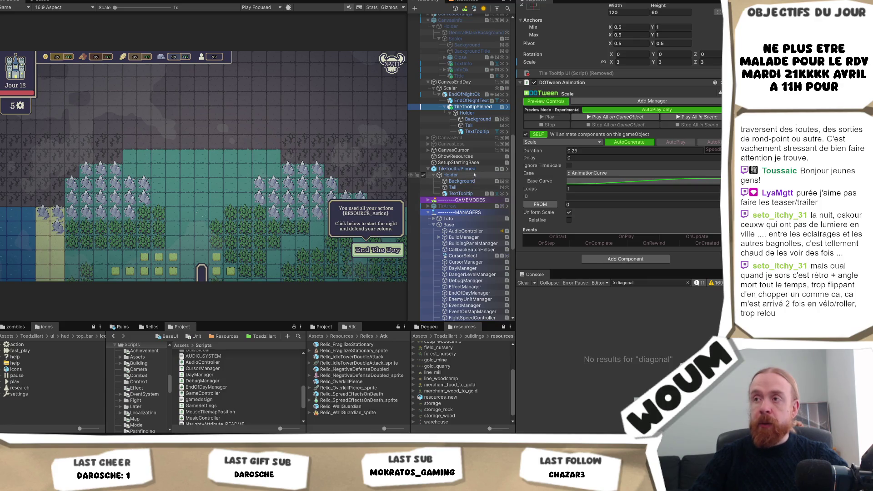
scroll(476, 245, "down", 1)
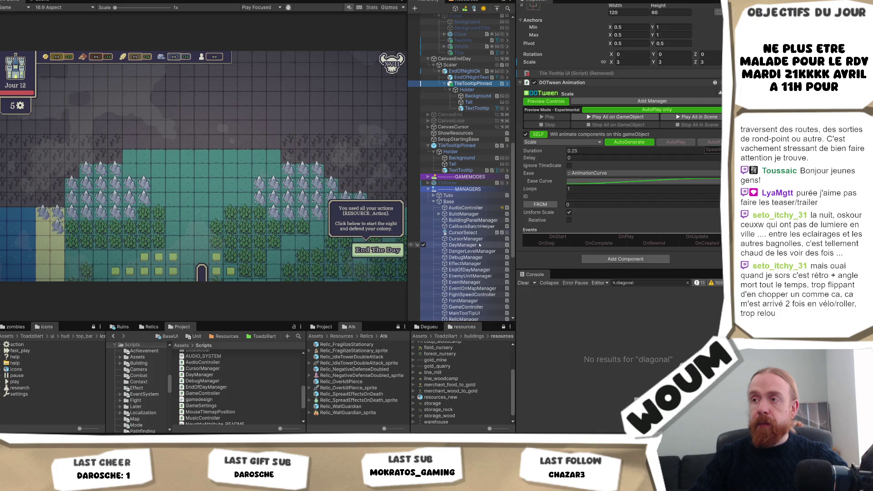
left_click(468, 270)
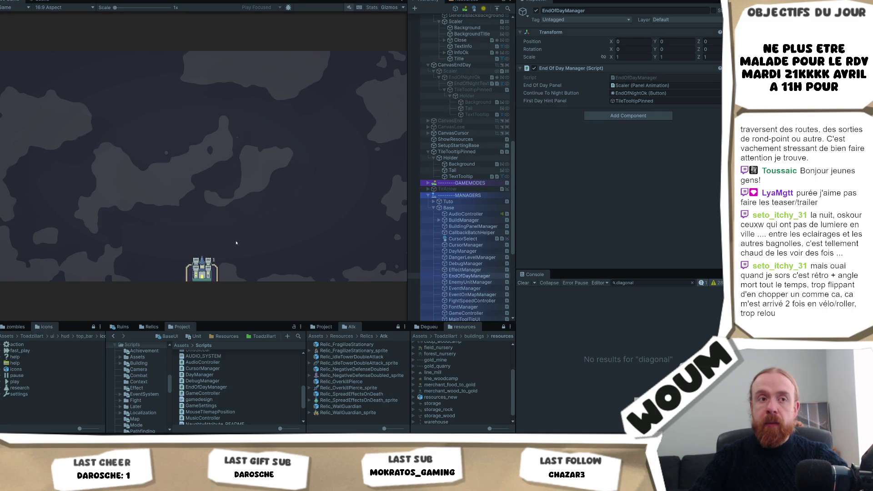
Dismiss the Welcome message to begin day 1 of the fresh run.
left_click(206, 231)
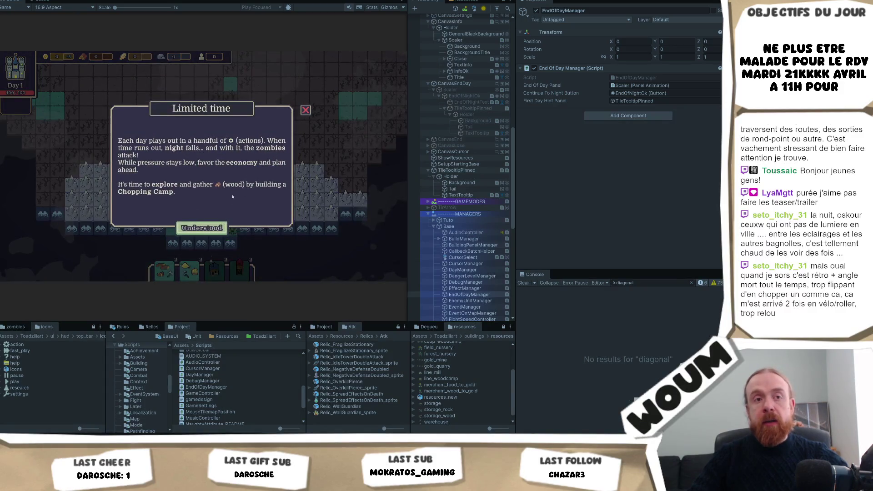
Dismiss the Limited time first-day hint.
left_click(201, 227)
scroll(226, 214, "up", 3)
scroll(226, 215, "down", 3)
Explore five discoverable tiles near the base until day 1's actions reach 0.
left_click(260, 228)
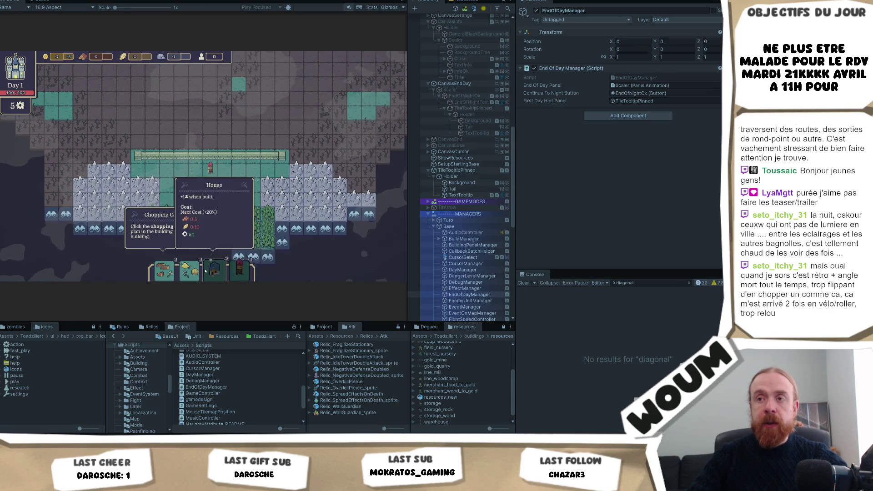
left_click(225, 228)
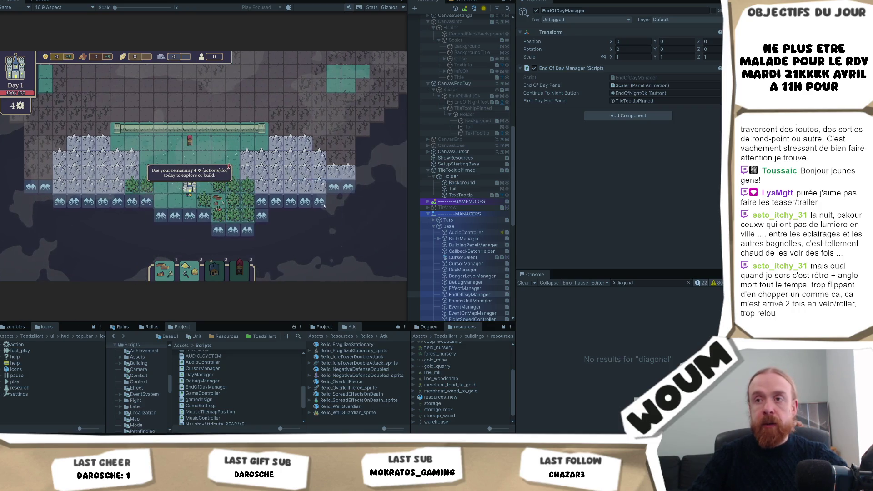
left_click(265, 219)
left_click(237, 206)
left_click(277, 180)
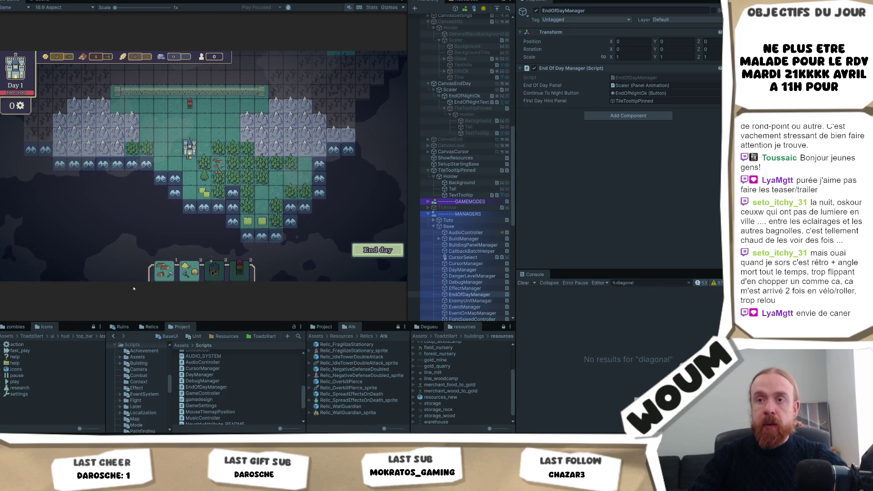
left_click(160, 269)
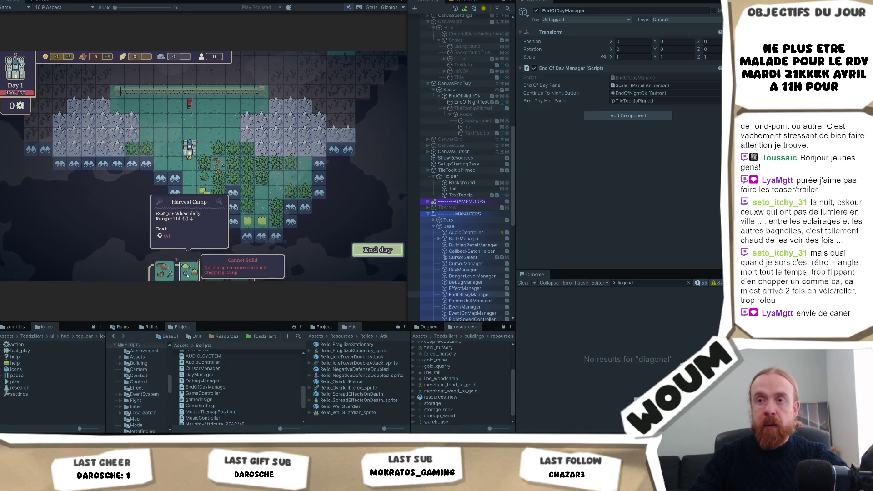
left_click(188, 274)
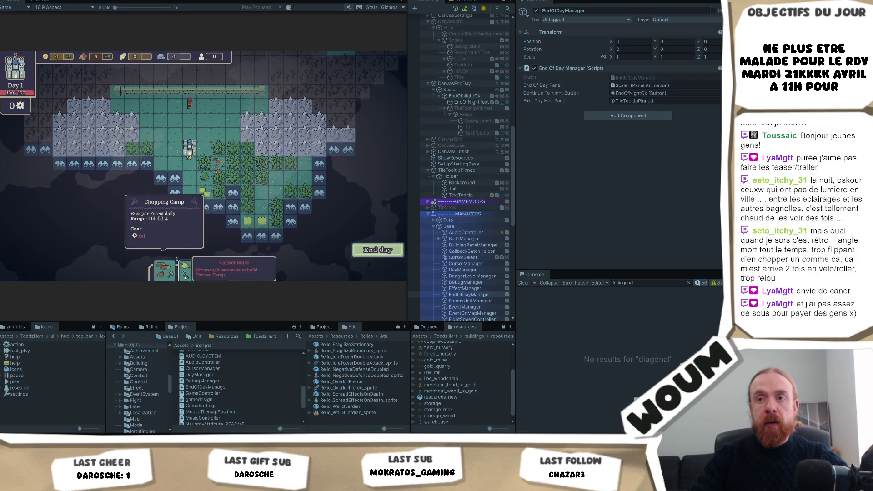
left_click(166, 272)
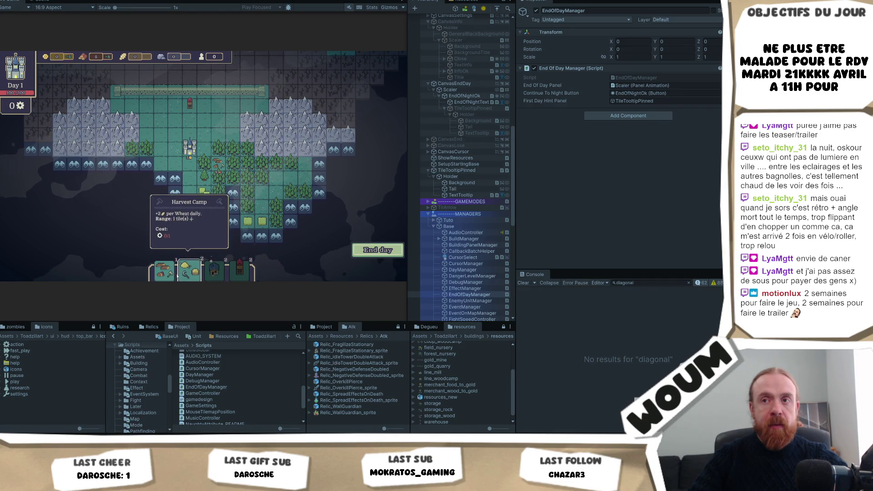
mouse_move(185, 274)
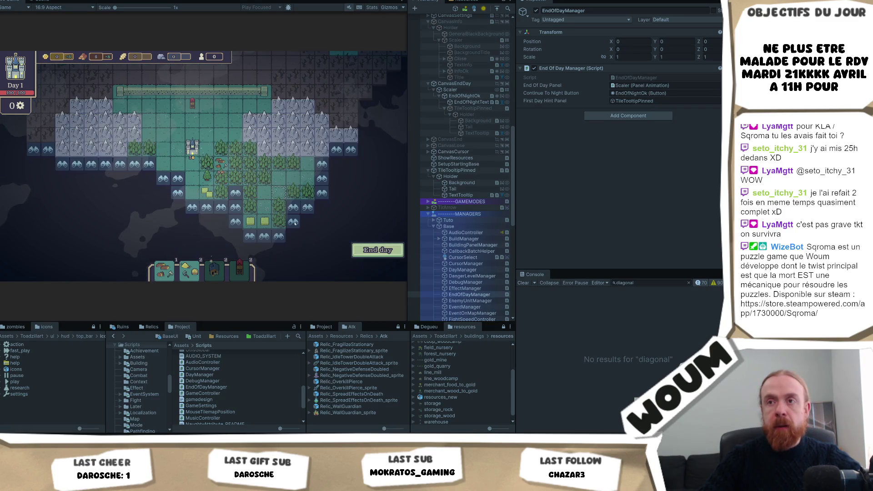
left_click(373, 246)
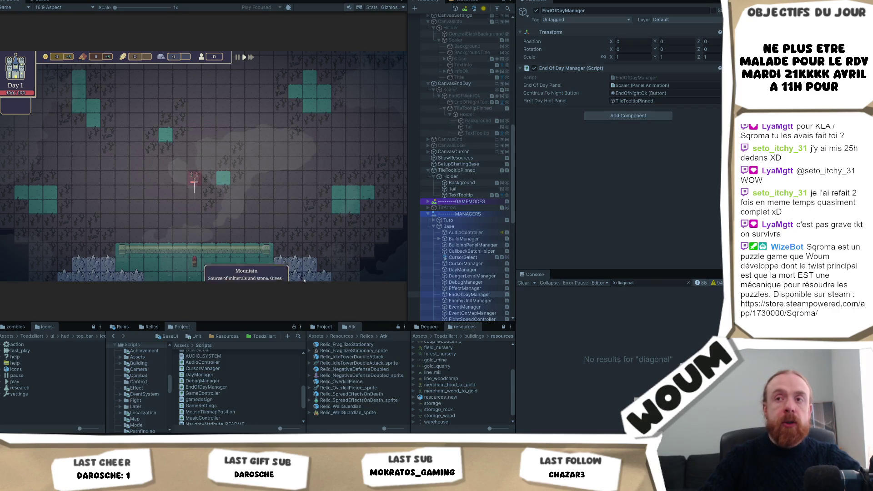
Close the post-night dialog, pick a New Constructions Kit building, and reveal day 2 tiles.
left_click(205, 230)
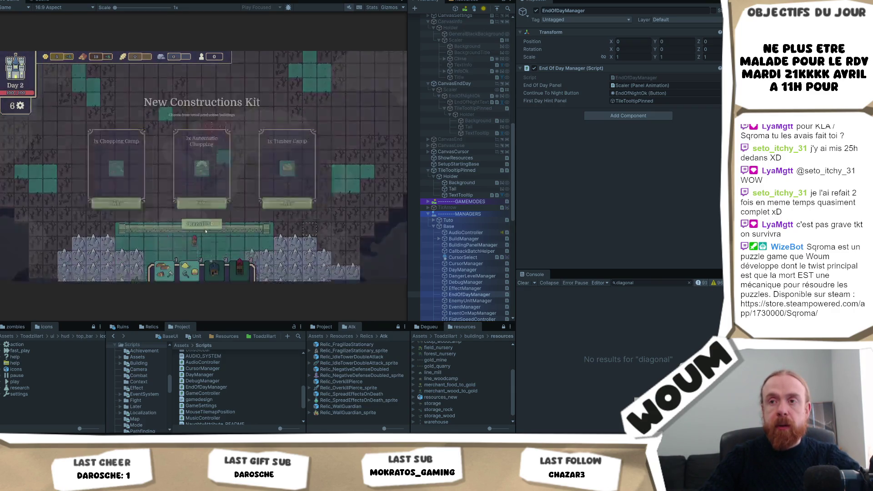
left_click(195, 240)
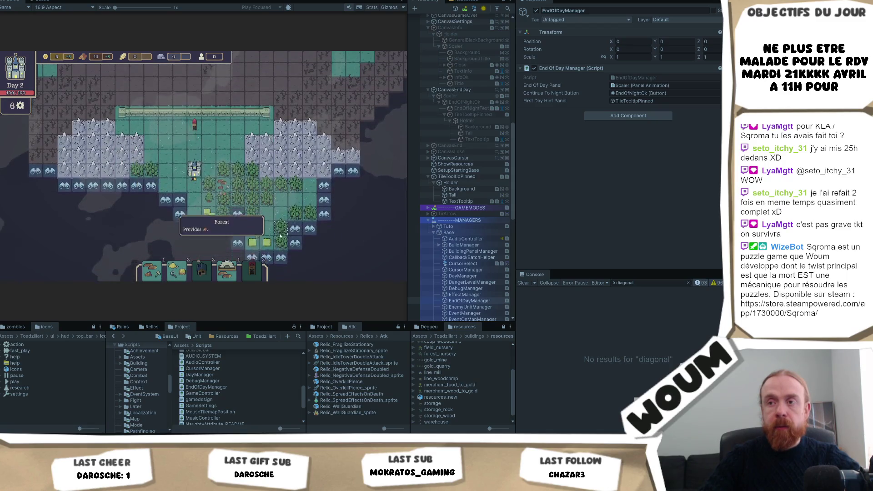
left_click(227, 210)
left_click(223, 212)
left_click(295, 252)
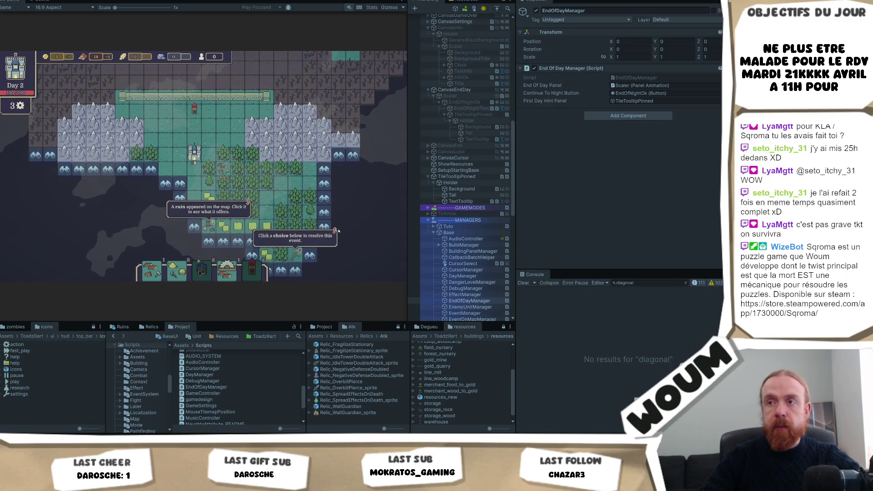
left_click(338, 211)
left_click(338, 197)
left_click(368, 153)
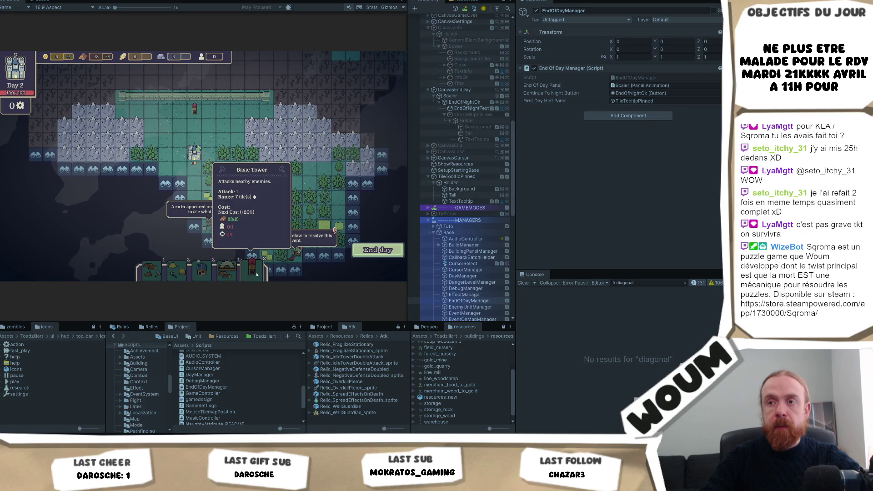
Pan the map to the wagon event and leave it for later.
key("d")
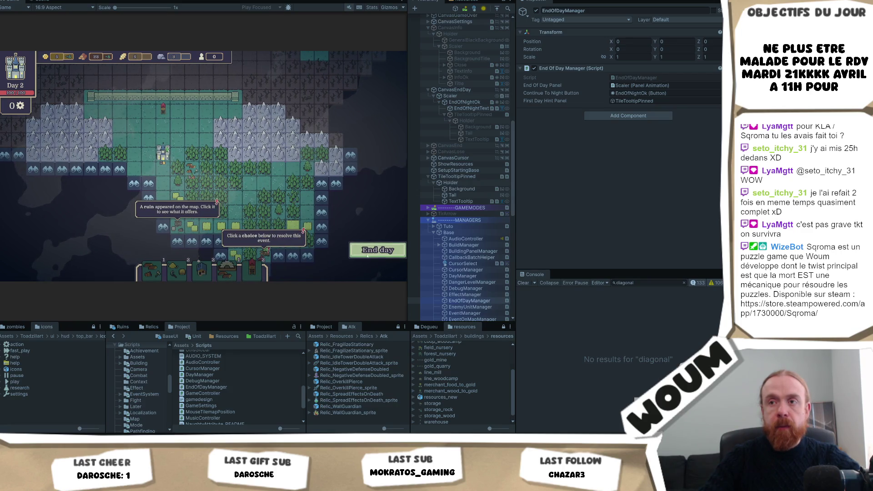
mouse_move(180, 230)
scroll(180, 230, "up", 2)
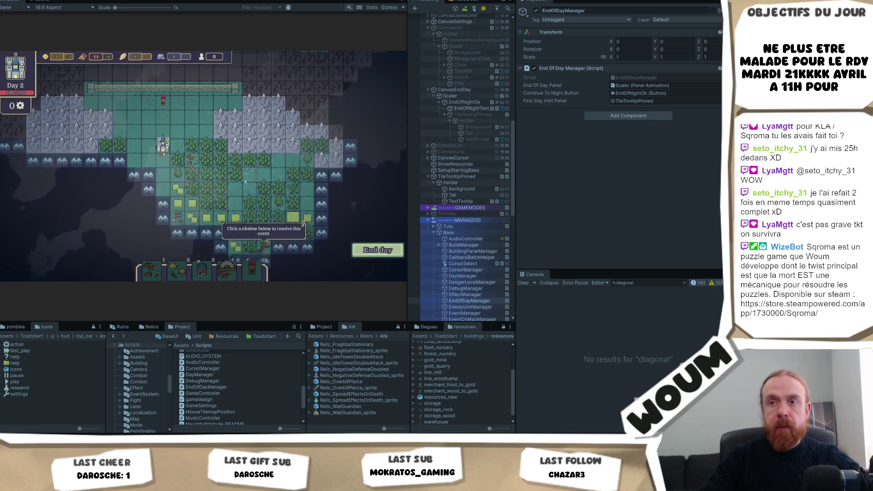
key("d")
key("s")
left_click(258, 201)
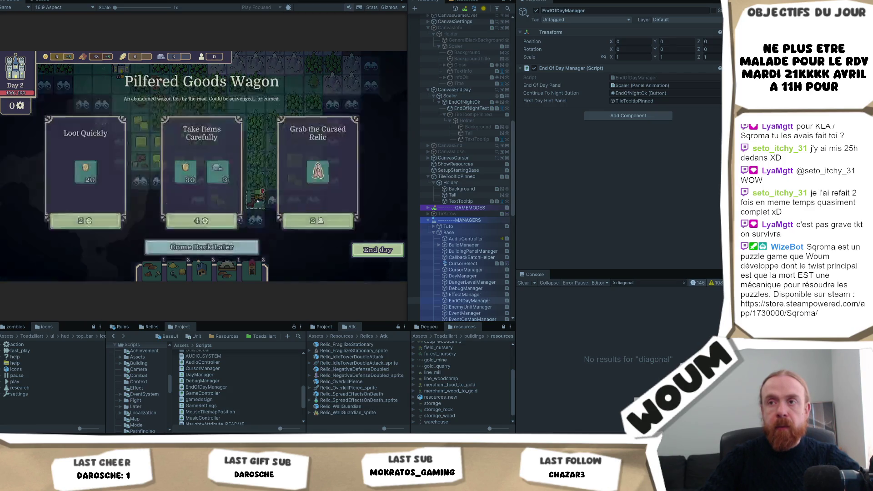
left_click(245, 241)
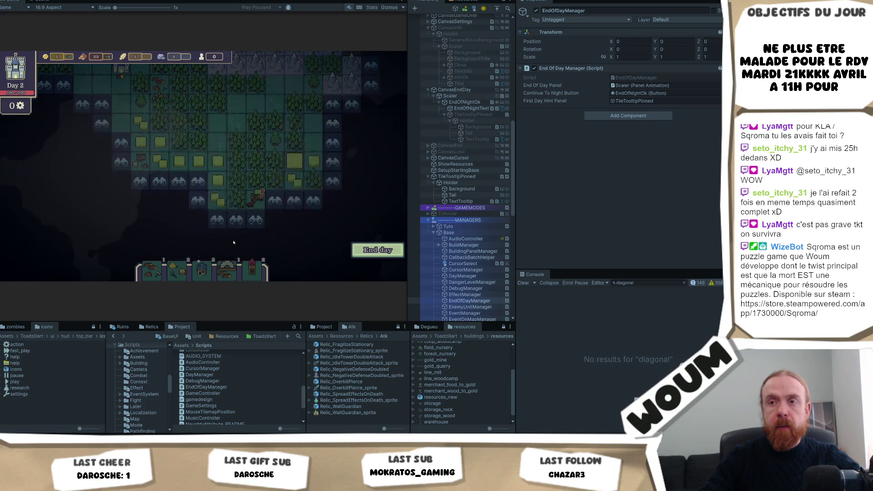
End day 2, take the Automatic Wind Mill on day 3, then select TileTooltipPinned.
scroll(291, 233, "down", 2)
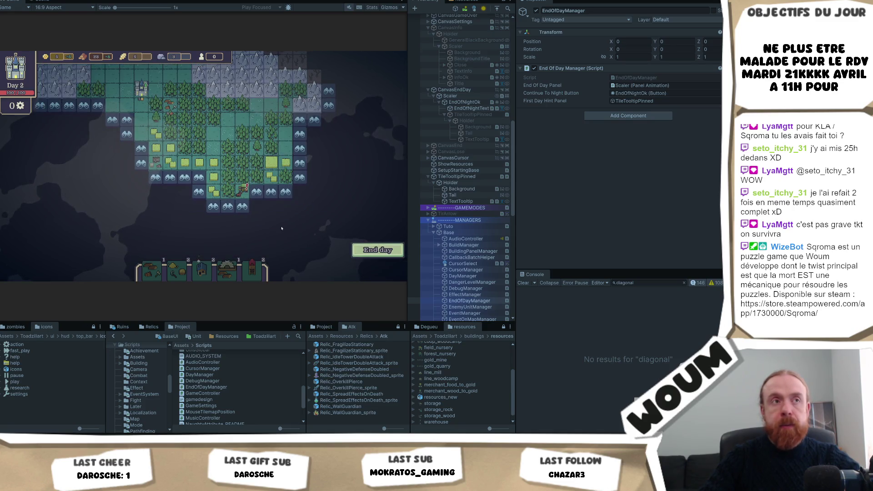
left_click(374, 255)
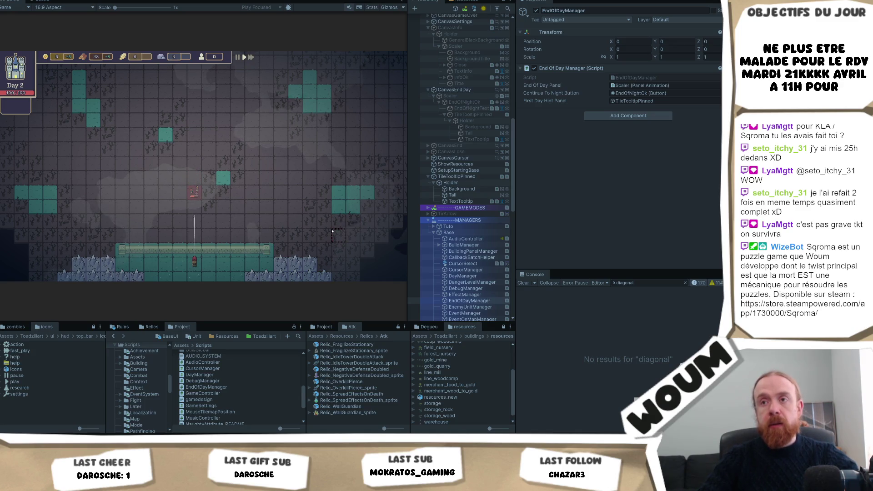
left_click(205, 225)
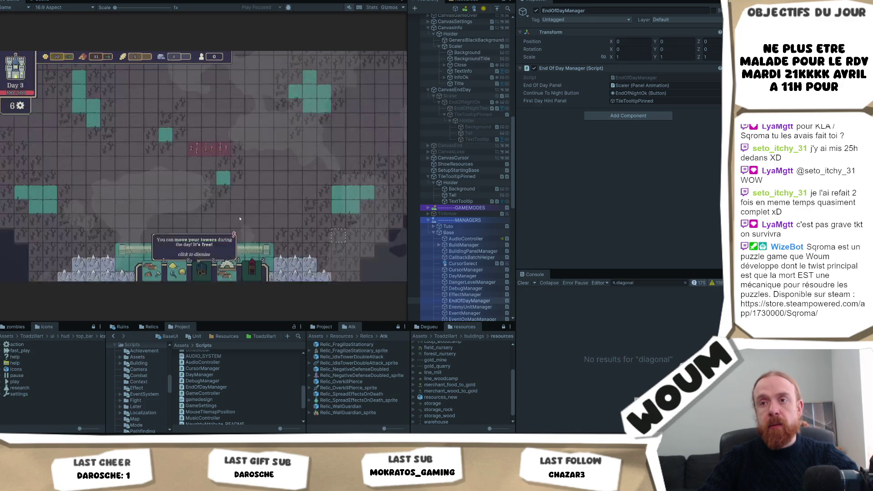
left_click(206, 221)
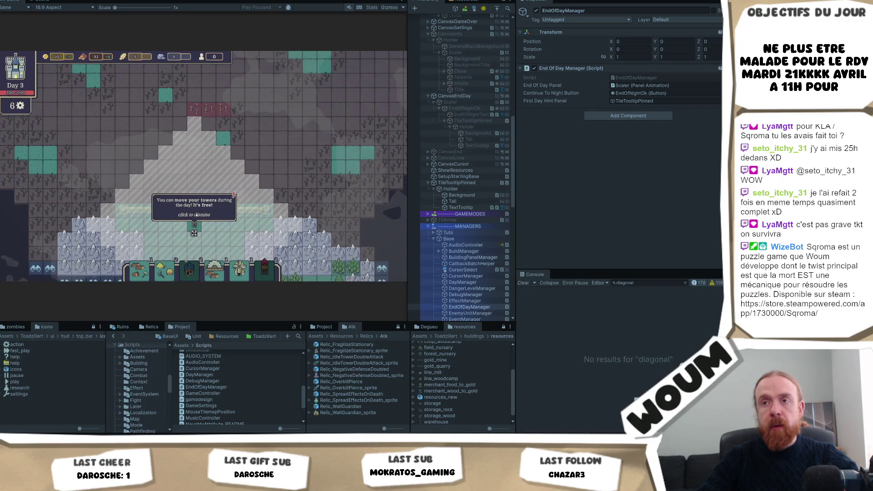
left_click(196, 214)
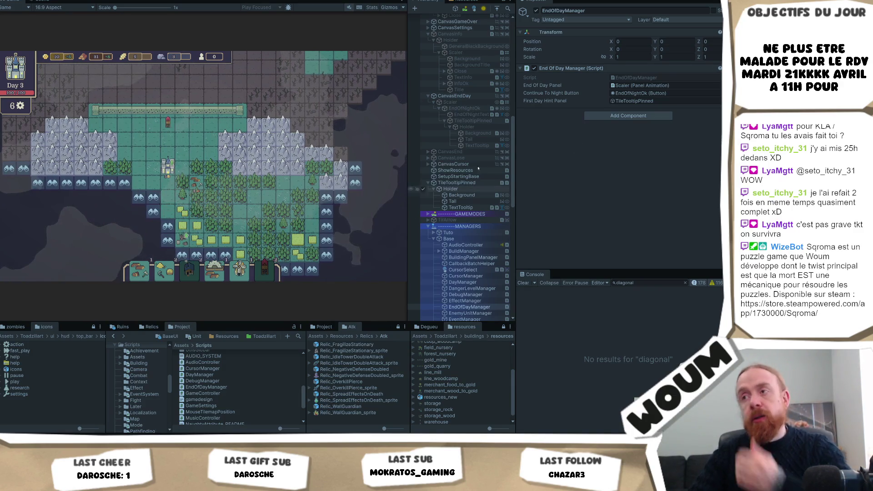
left_click(459, 182)
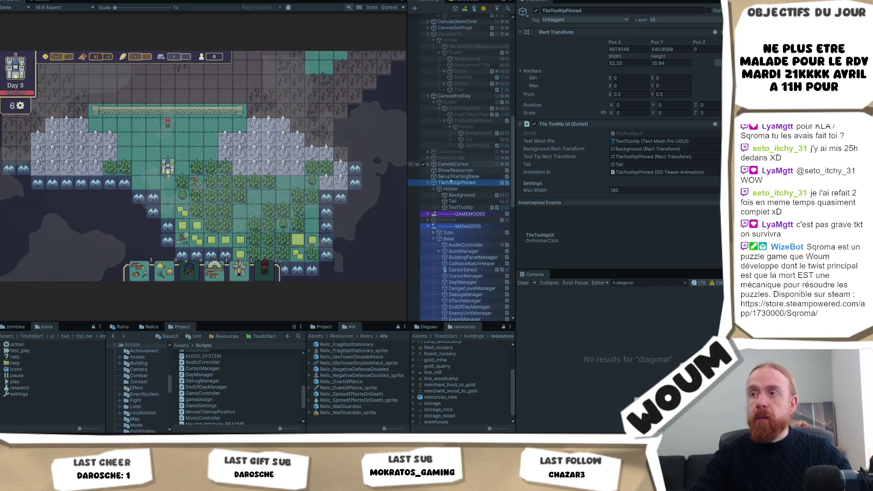
Select Scaler and then EndOfNightOk under CanvasEndDay in the Hierarchy.
scroll(466, 204, "down", 2)
scroll(465, 204, "up", 4)
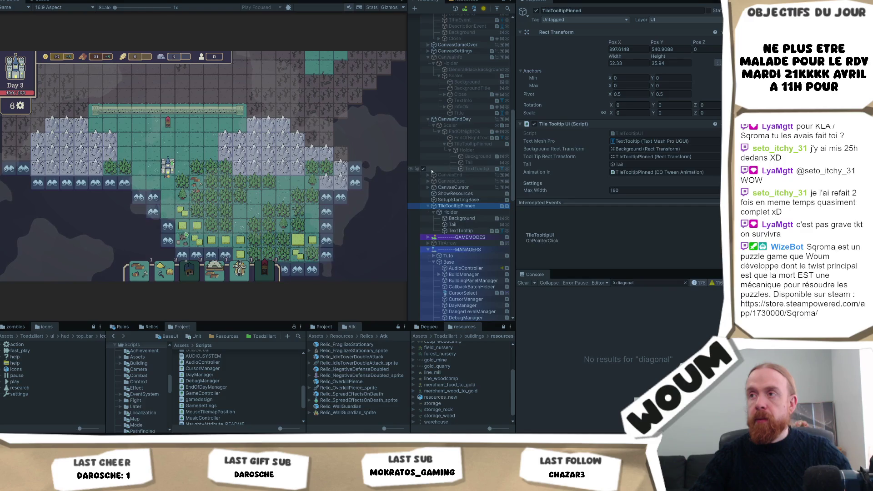
left_click(452, 126)
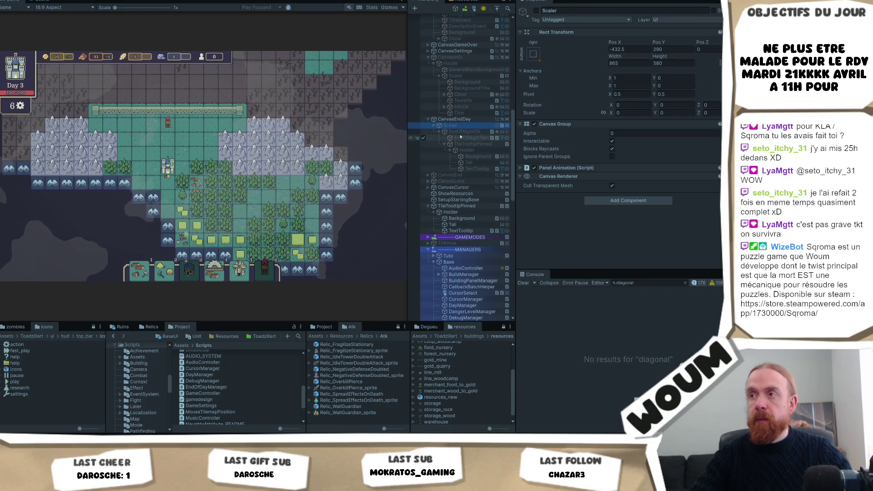
left_click(457, 132)
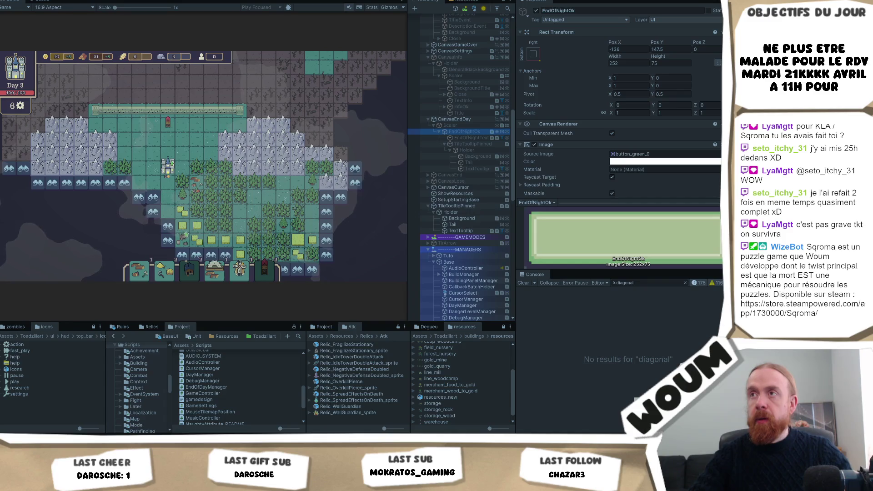
scroll(469, 103, "down", 2)
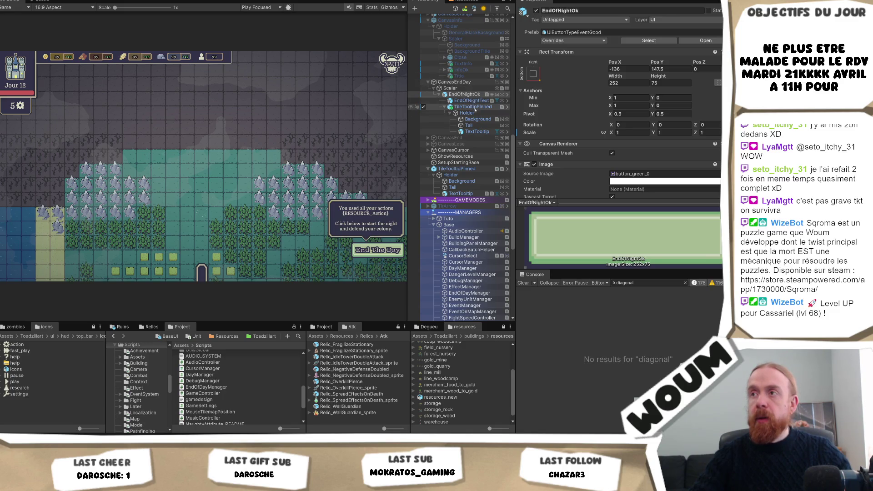
Reselect the 865 by 580 Scaler and expand its Panel Animation, showing over 0.4 seconds.
left_click(472, 88)
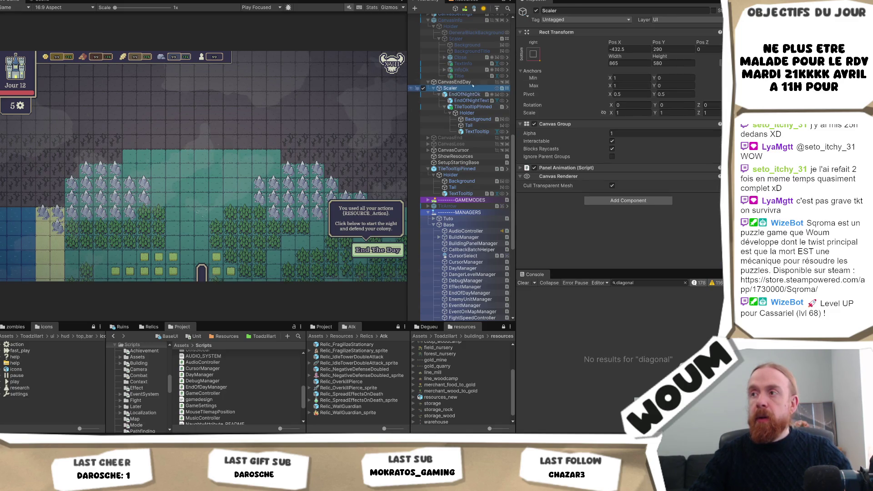
left_click(627, 168)
scroll(643, 206, "down", 1)
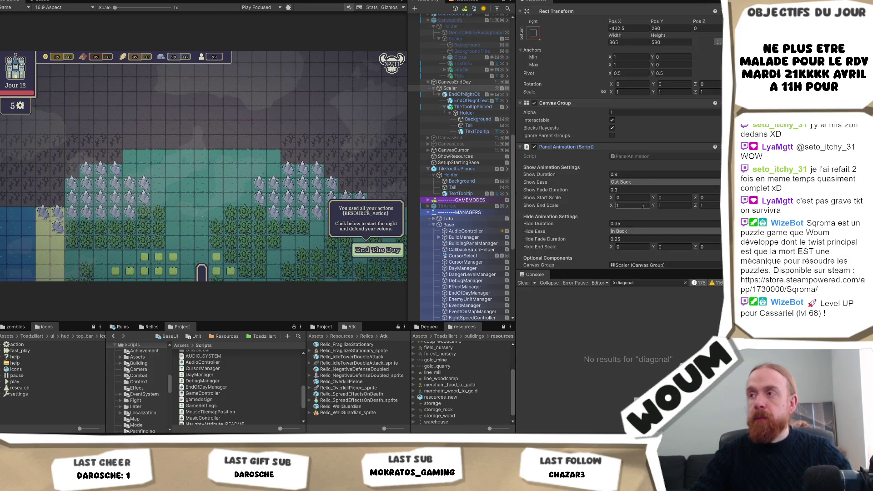
scroll(643, 205, "down", 1)
scroll(665, 211, "down", 3)
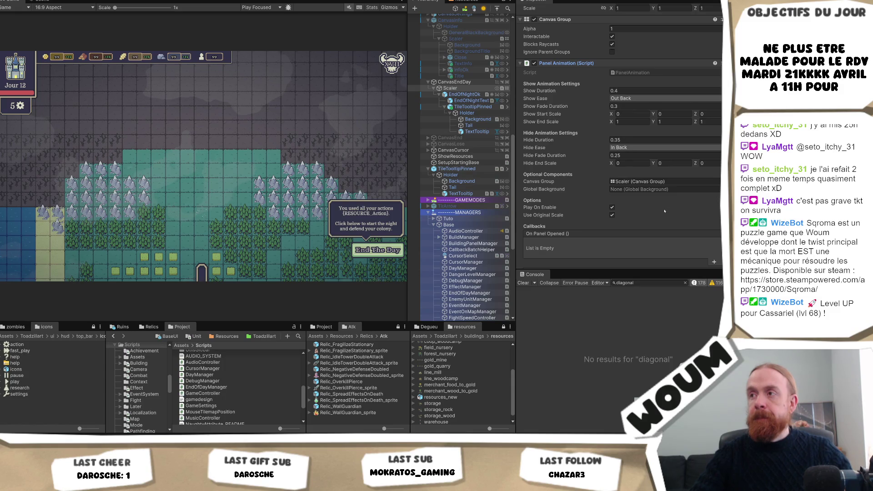
scroll(664, 211, "down", 2)
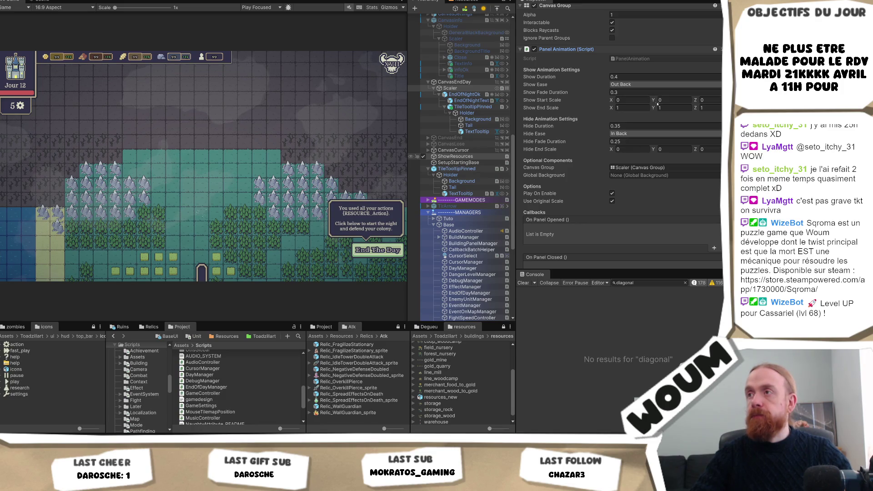
scroll(654, 105, "up", 4)
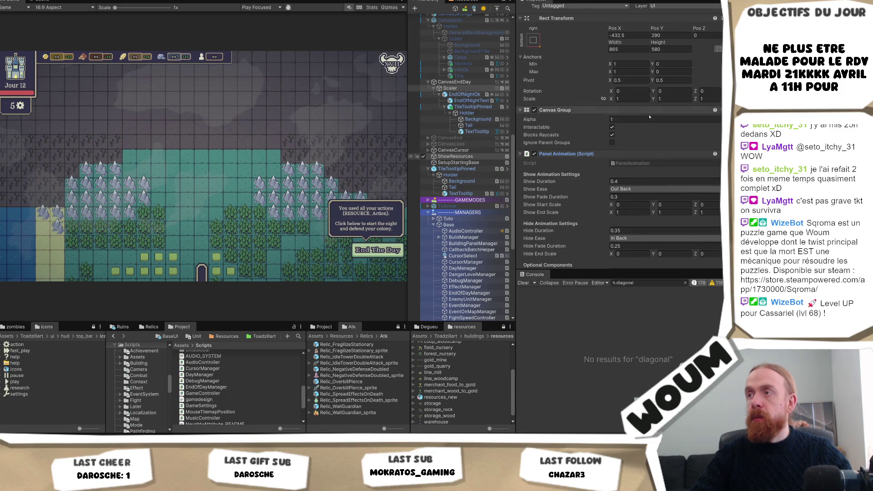
scroll(649, 122, "down", 3)
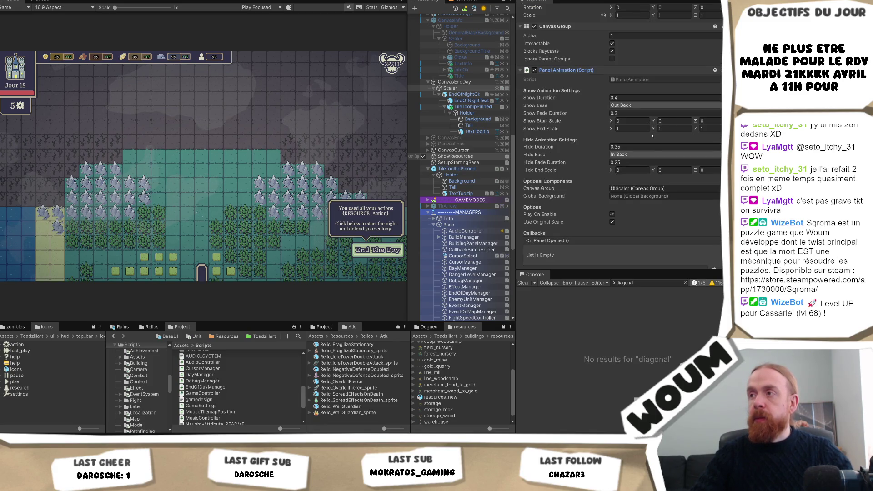
Check the Hide Animation's end scale X value and review the remaining hide settings.
left_click(621, 170)
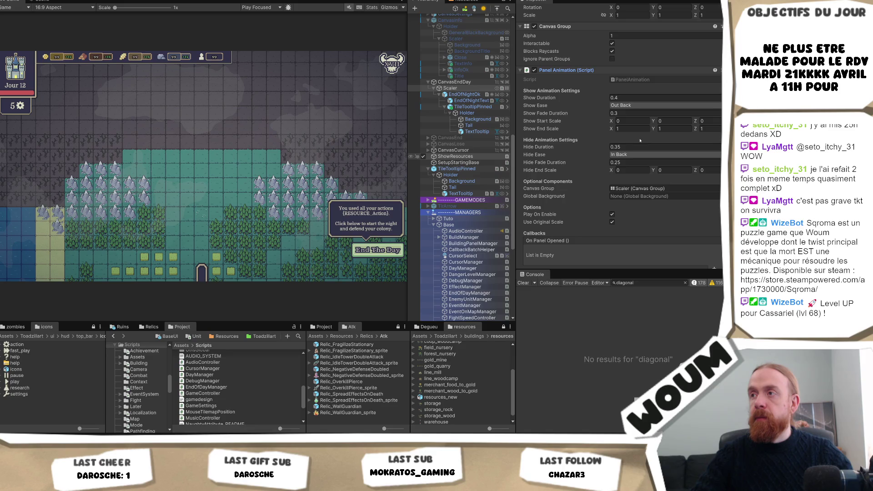
scroll(640, 140, "up", 3)
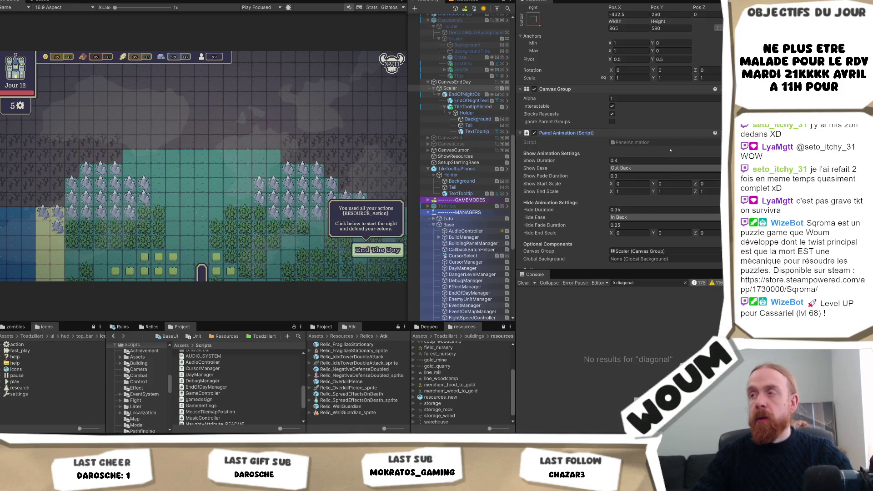
scroll(669, 149, "down", 2)
scroll(670, 148, "up", 4)
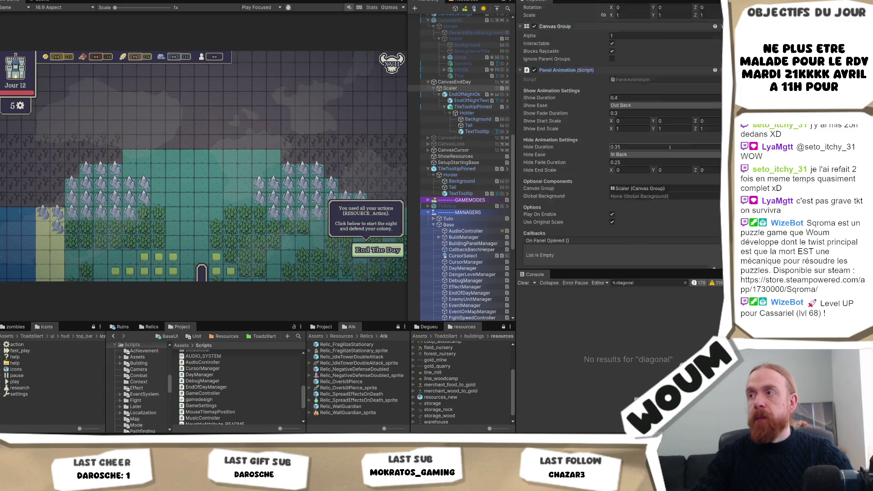
scroll(670, 149, "down", 2)
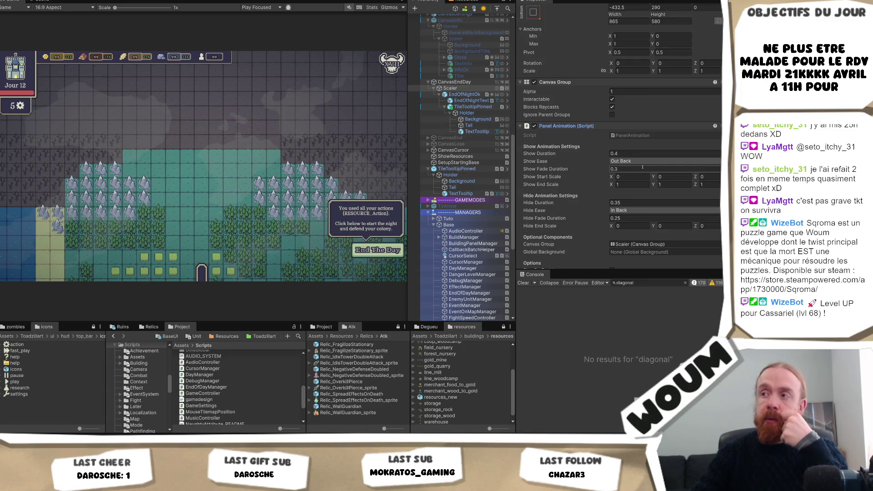
scroll(652, 221, "down", 3)
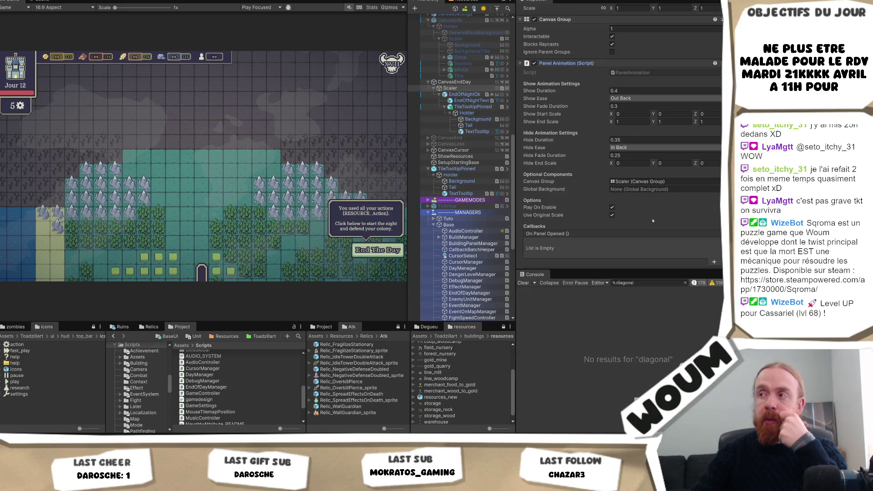
scroll(652, 220, "up", 5)
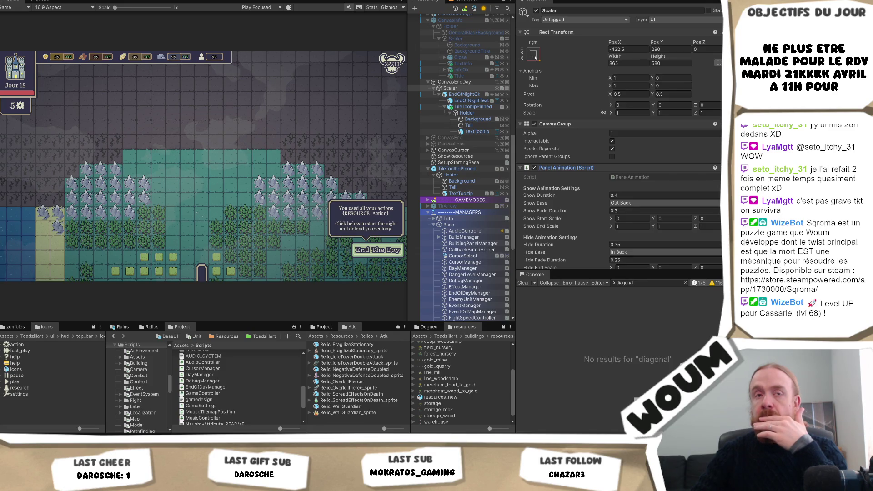
Set the Scaler's width and height to 1 and recentre it using Alt anchor presets.
left_click(626, 64)
type("1")
key("Tab")
type("1")
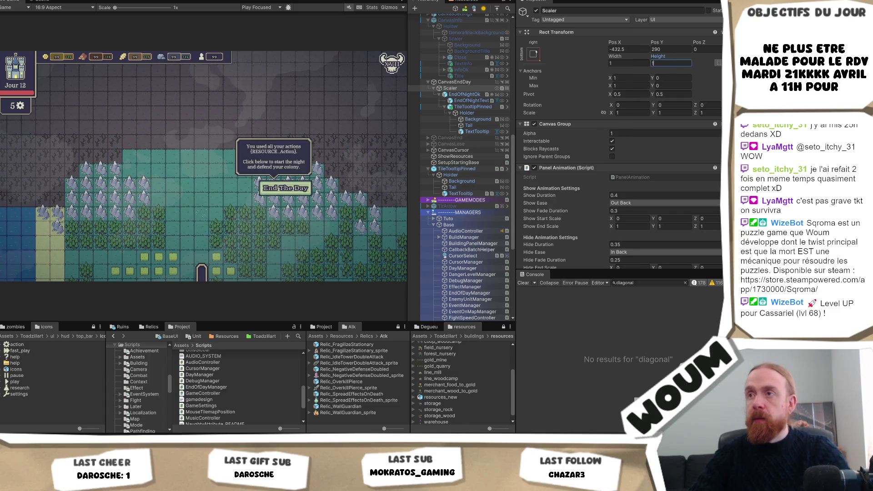
left_click(533, 53)
key("alt")
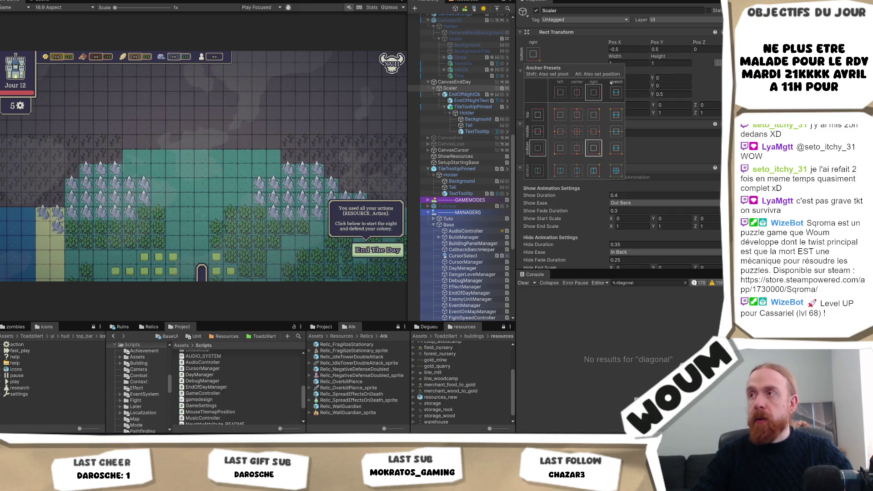
left_click(660, 63)
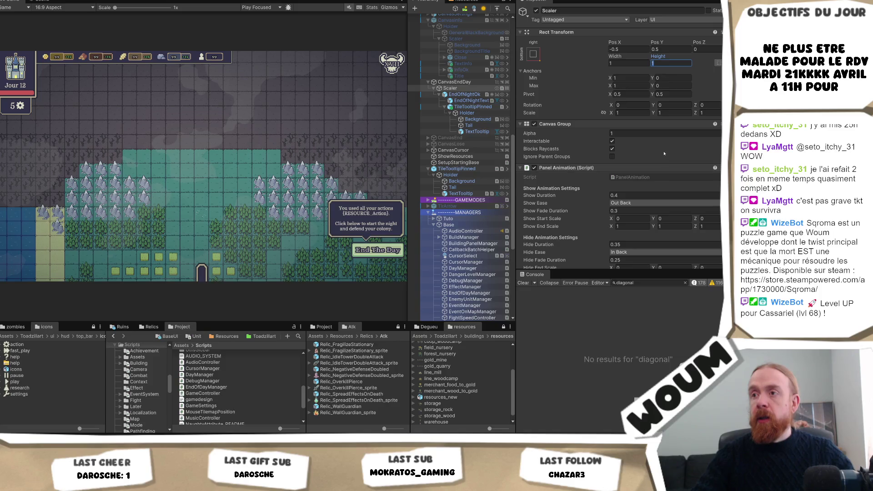
key("Return")
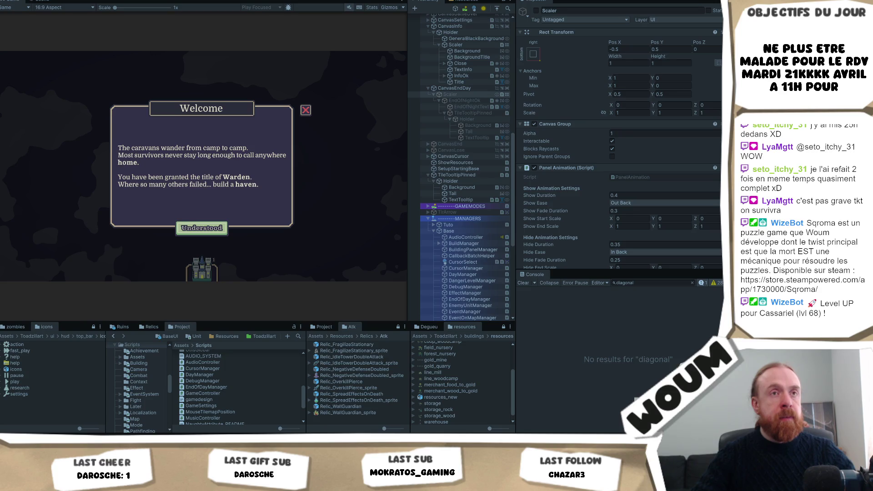
Dismiss the Welcome and Limited time notices, reveal a forest tile, end day 1, close Strategist's Plans.
key("Return")
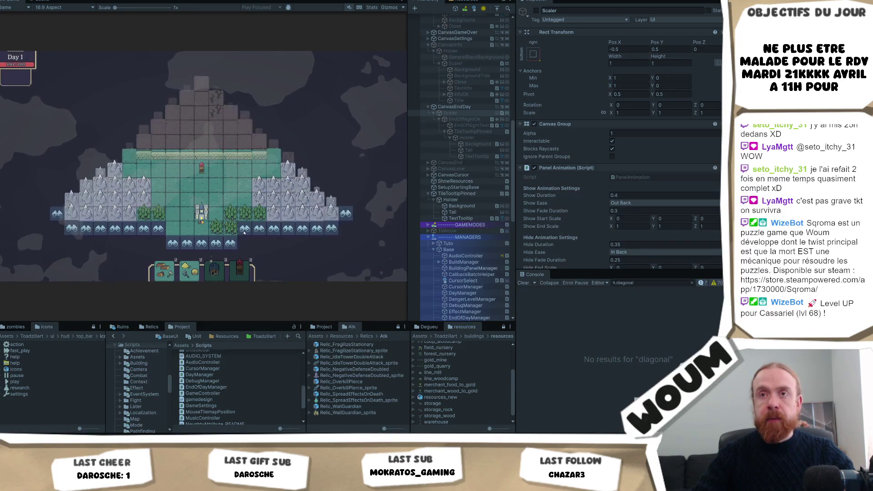
left_click(229, 228)
left_click(289, 200)
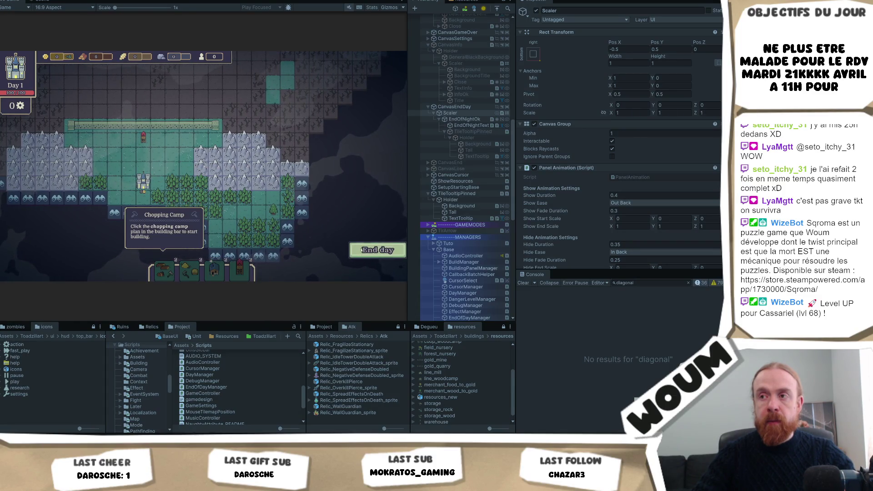
left_click(359, 255)
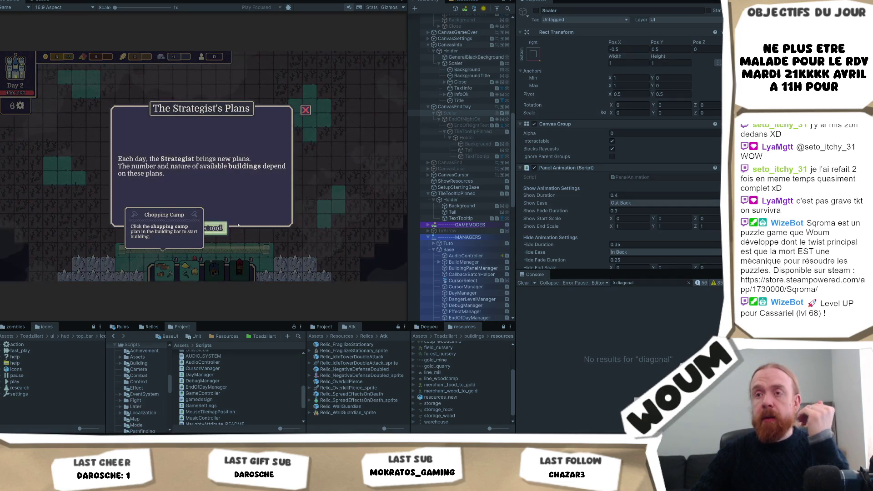
left_click(225, 226)
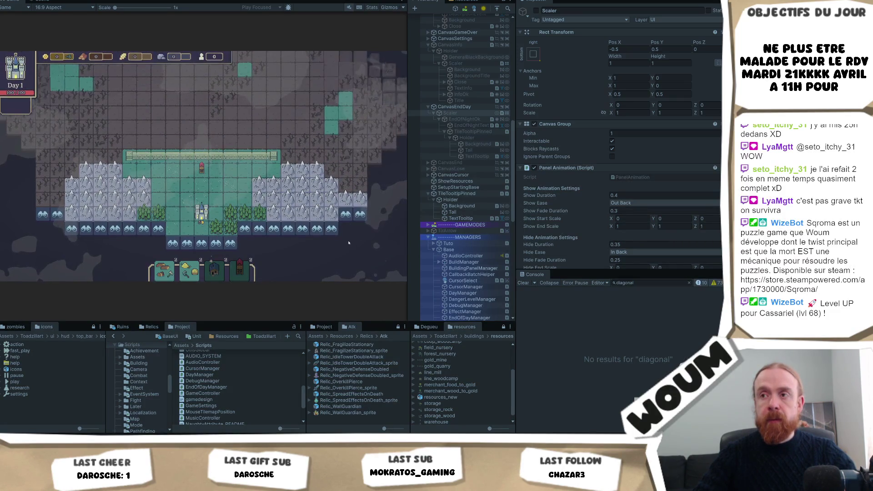
Close the Limited time notice and place the Chopping Camp card on the forest.
left_click(197, 224)
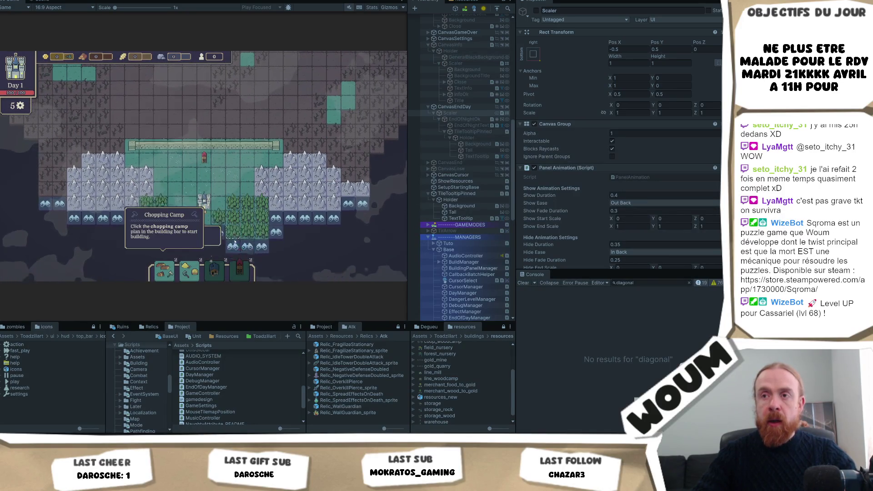
left_click(166, 268)
left_click(230, 197)
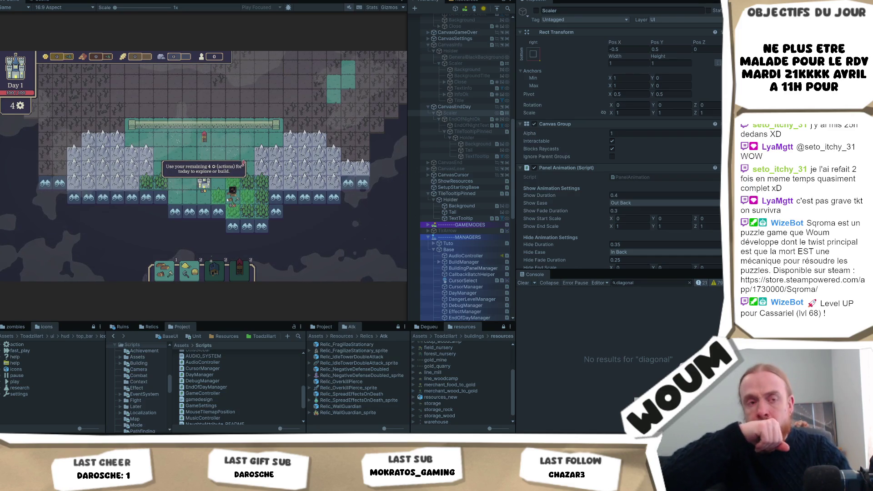
Reveal four fog tiles beside the forest, spending the last day 1 actions.
key("d")
left_click(256, 197)
left_click(256, 212)
left_click(271, 226)
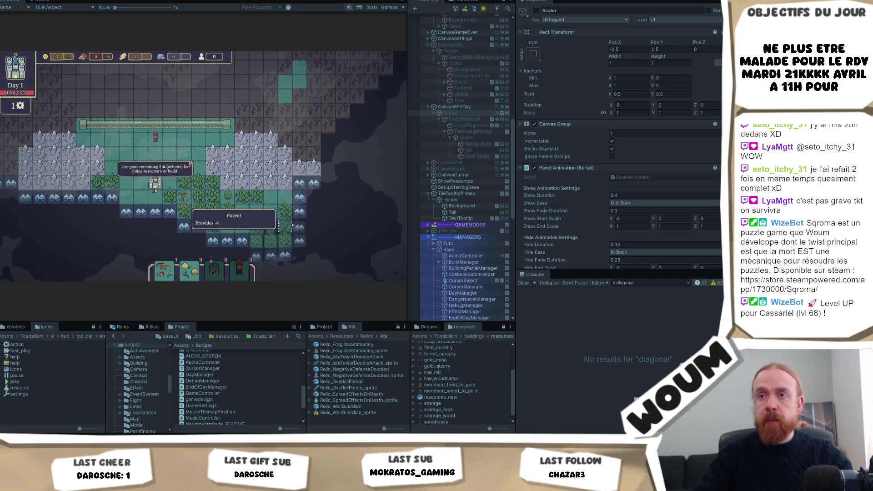
left_click(310, 208)
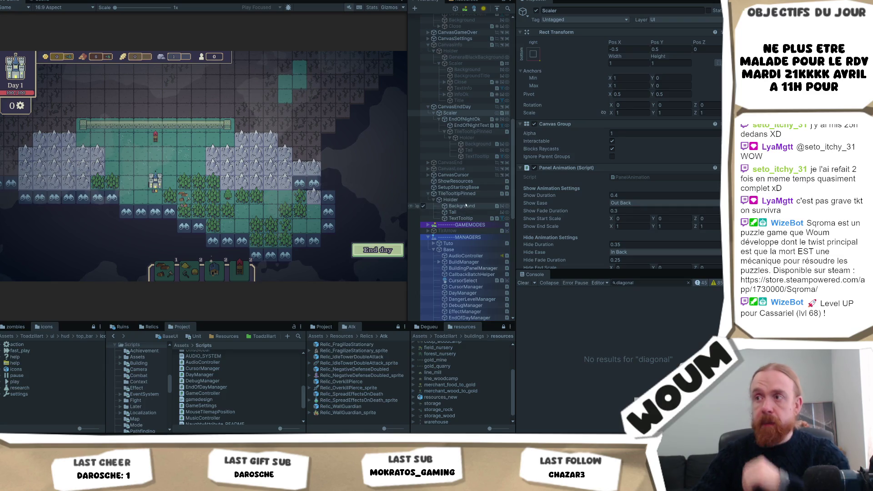
scroll(464, 205, "down", 5)
scroll(464, 206, "up", 3)
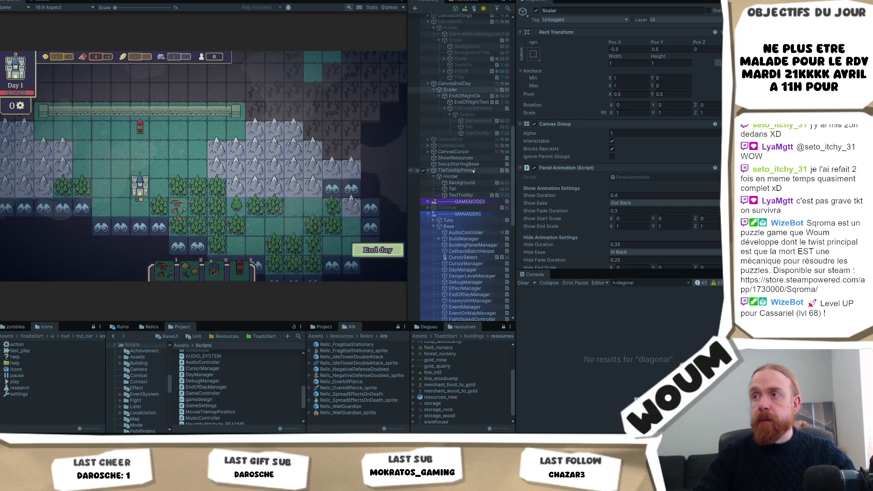
Select TileTooltipPinned, activate edit mode on its DOTween Animation, and restart play.
left_click(480, 109)
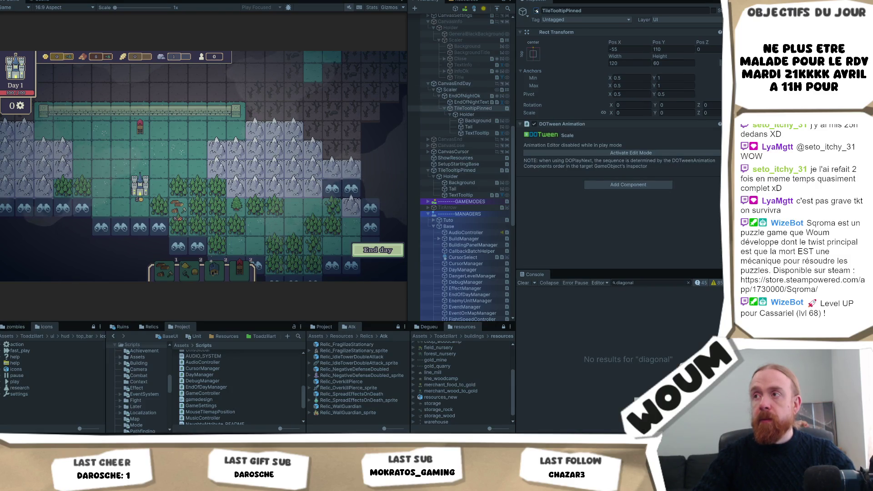
left_click(621, 152)
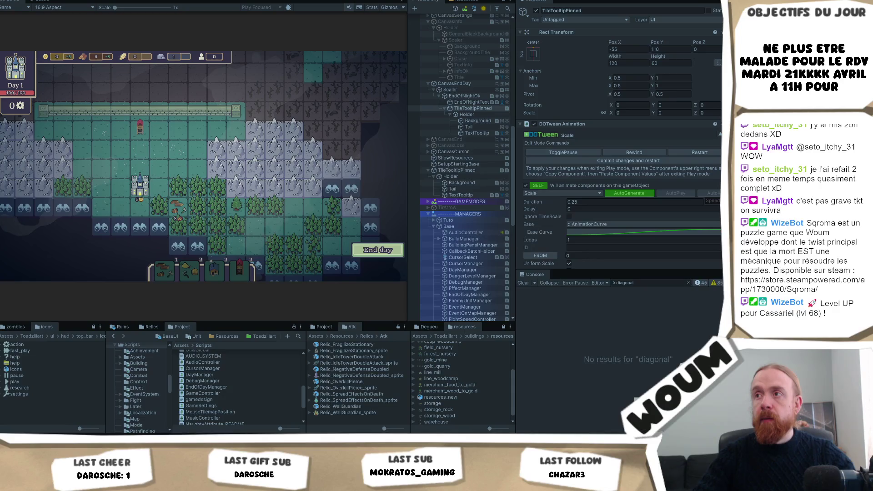
left_click(654, 161)
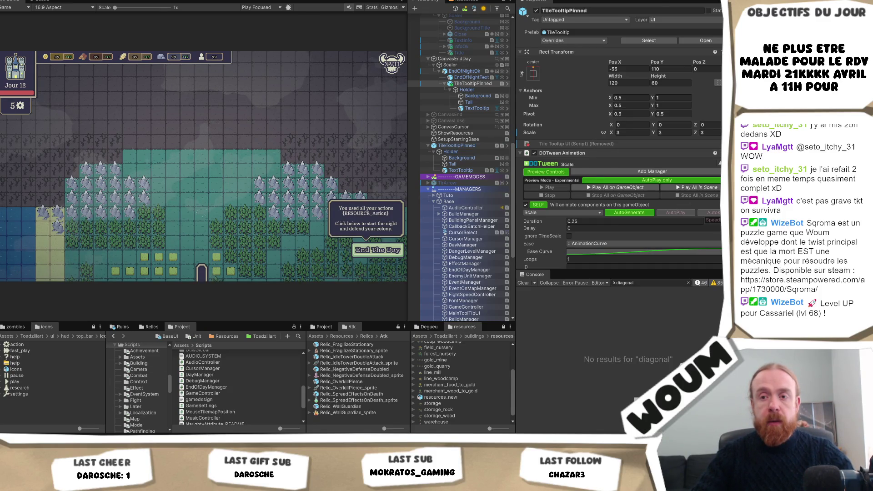
Preview the pinned tooltip's scale animation with the DOTween Play control.
key("alt+Tab")
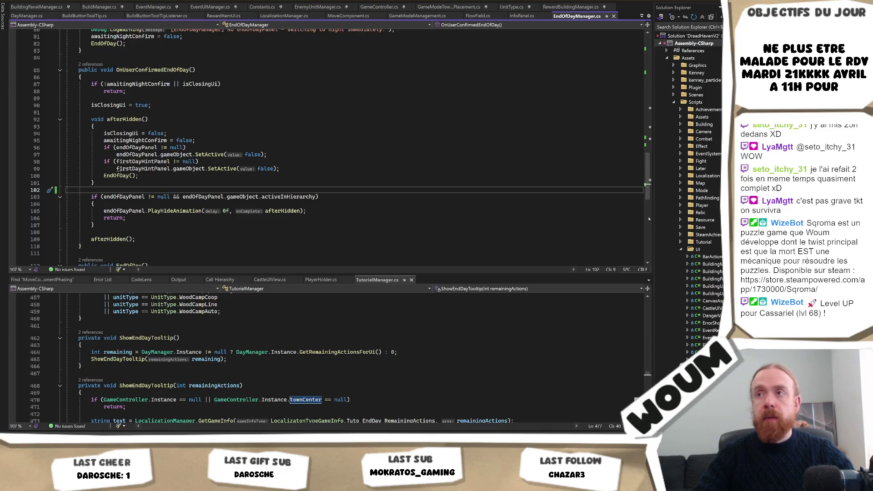
key("alt+Tab")
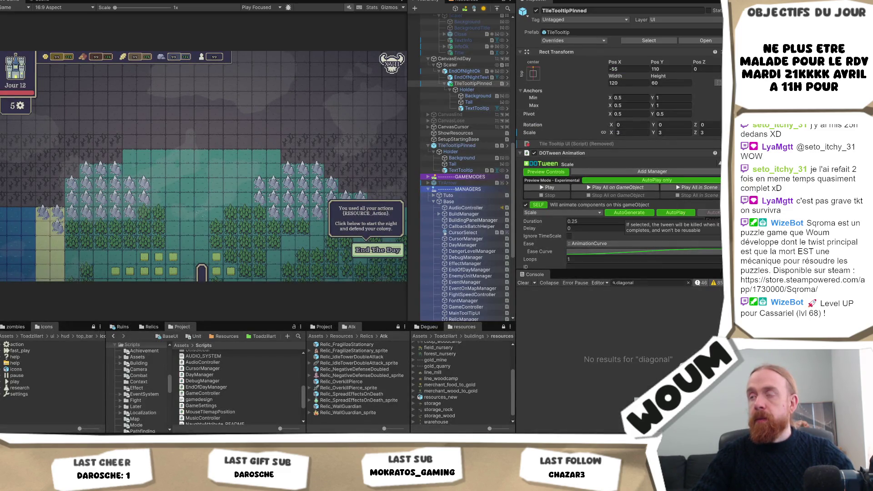
left_click(550, 187)
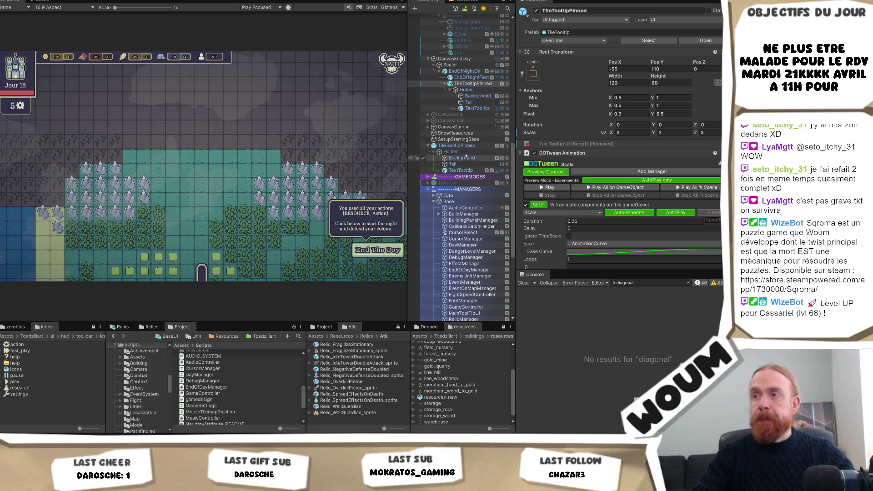
Select EndOfDayManager in the Hierarchy and open its script in Visual Studio.
key("alt+Tab")
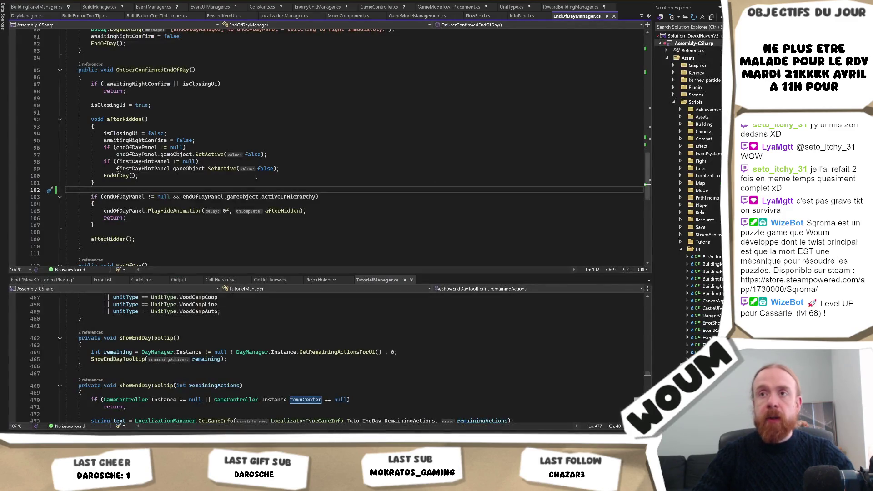
key("alt+Tab")
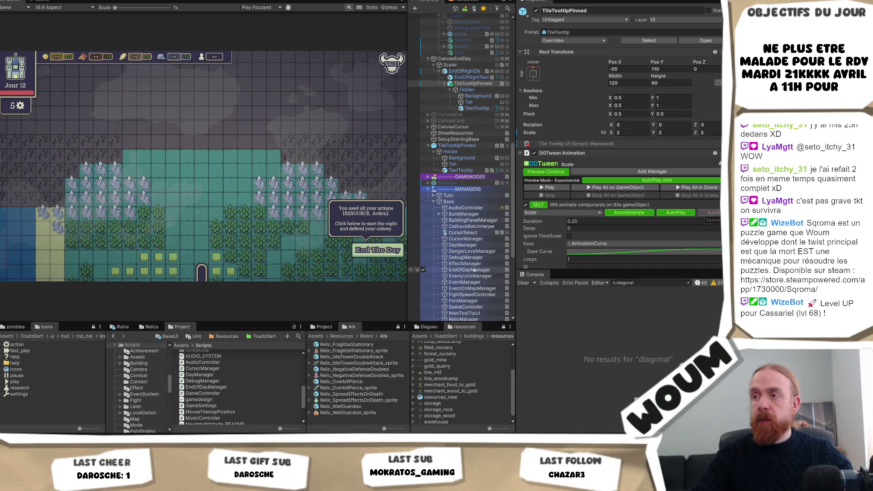
left_click(474, 270)
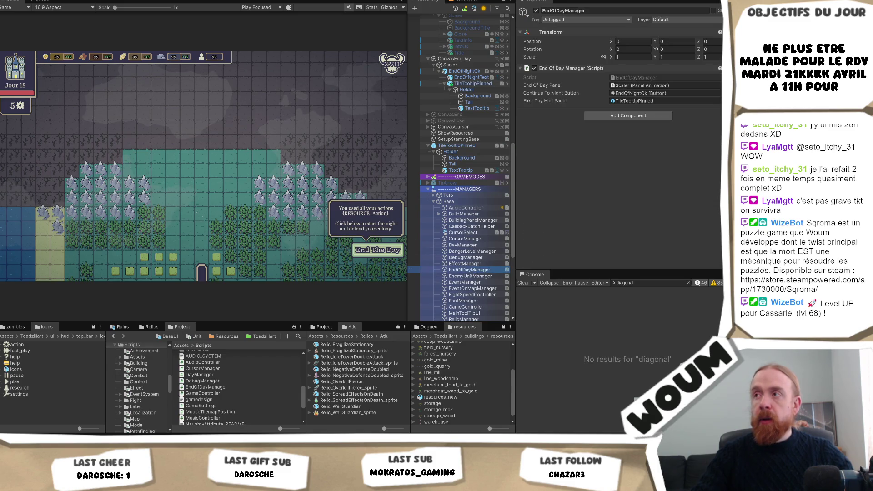
left_click(635, 78)
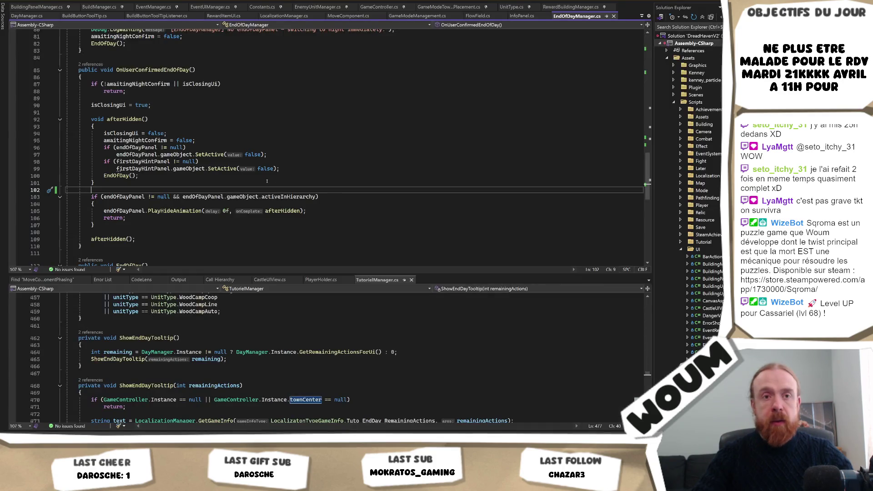
Review EndOfDayManager.cs, highlighting every use of firstDayHintPanel and dayOne.
scroll(223, 197, "up", 15)
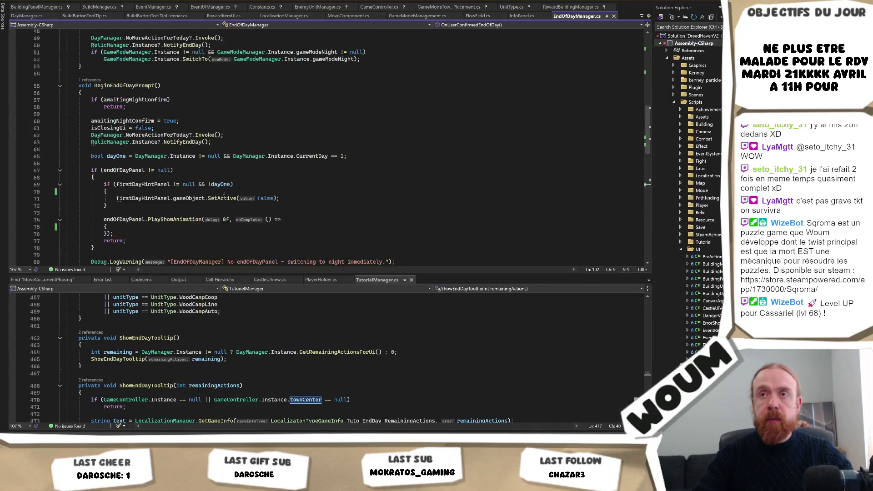
scroll(235, 174, "up", 10)
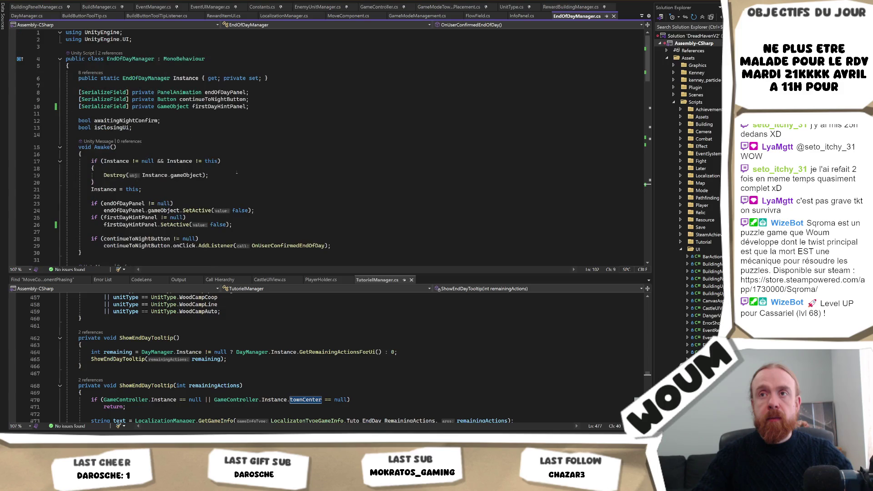
left_click(233, 106)
scroll(326, 159, "down", 1)
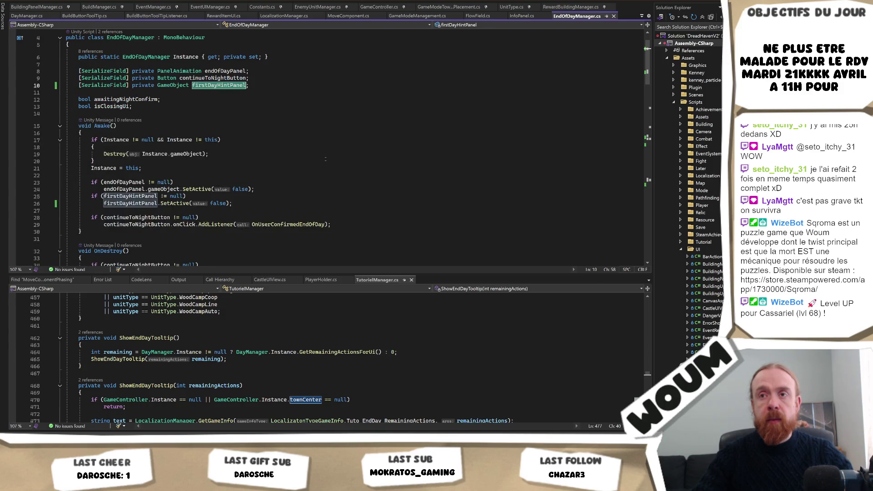
scroll(325, 155, "down", 15)
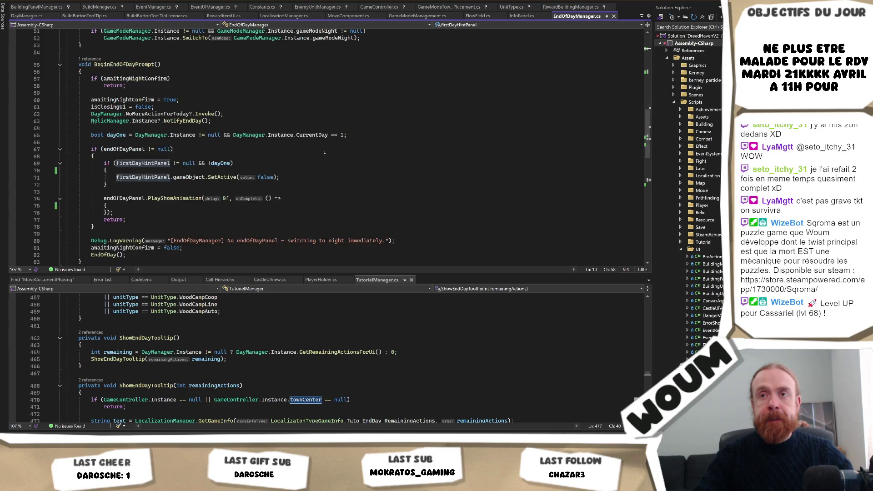
scroll(325, 152, "down", 10)
scroll(322, 153, "up", 12)
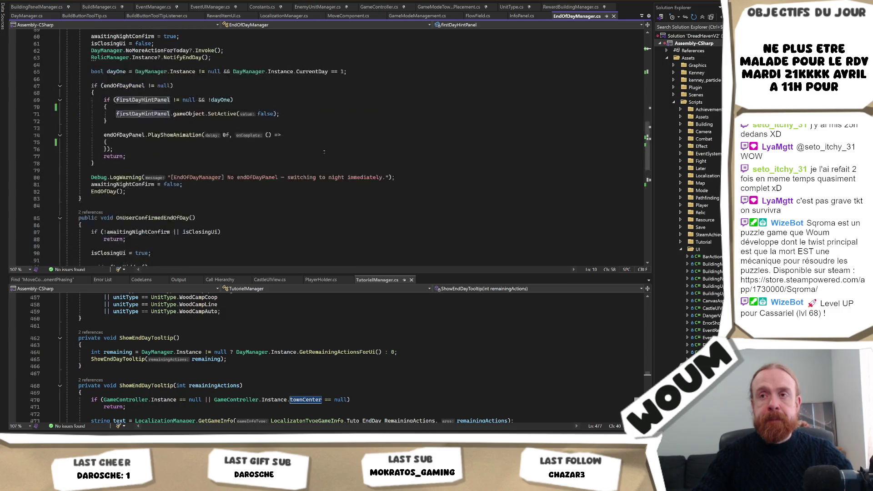
scroll(322, 153, "up", 1)
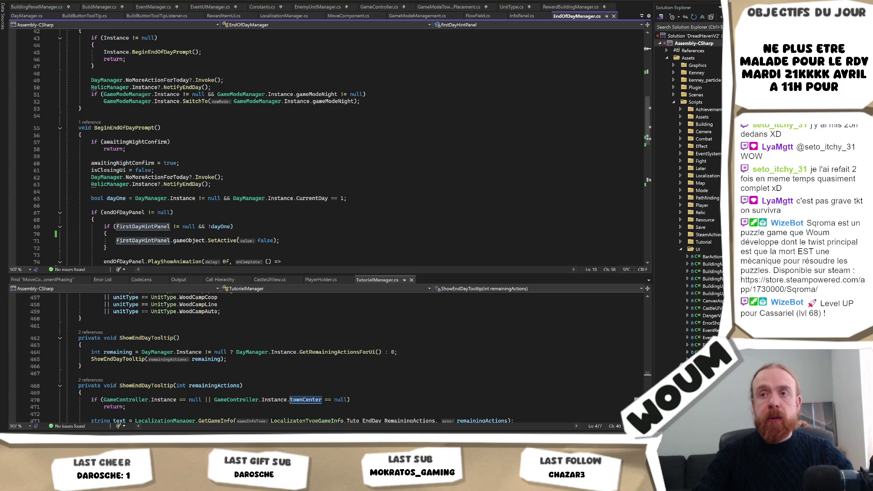
double_click(230, 226)
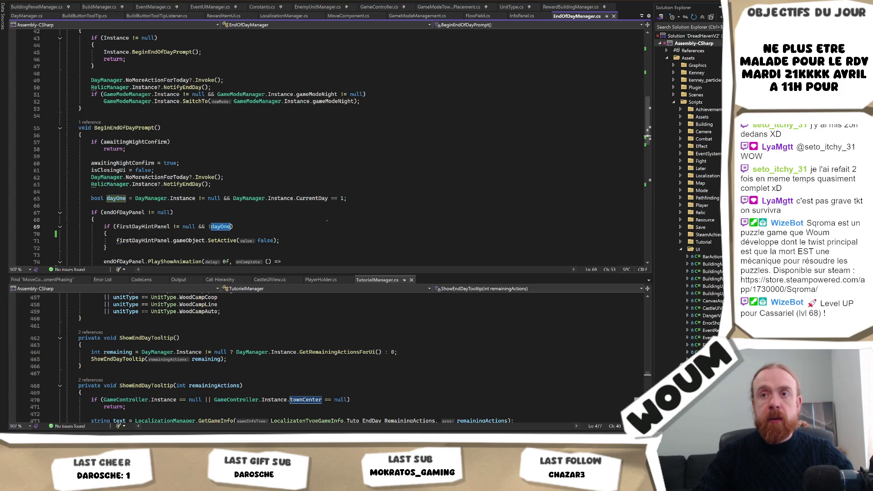
Insert a blank line after the '{' of BeginEndOfDayPrompt's show-animation callback on line 75.
scroll(328, 221, "down", 2)
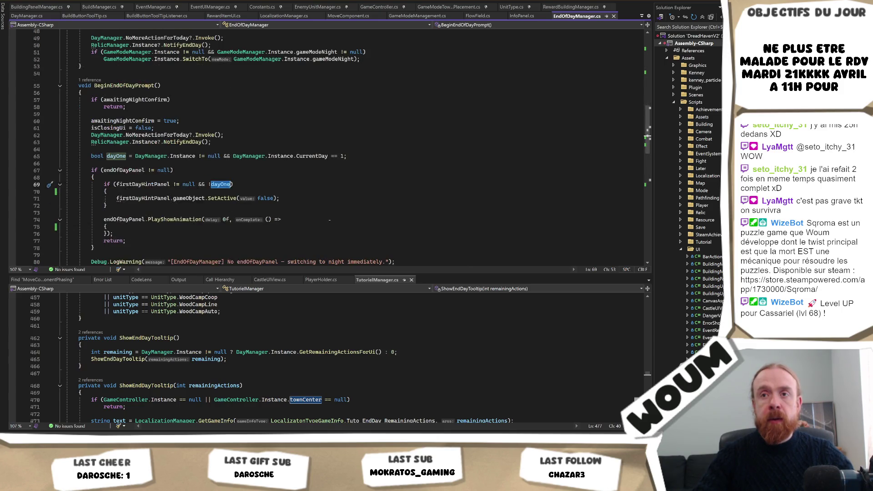
scroll(165, 199, "down", 2)
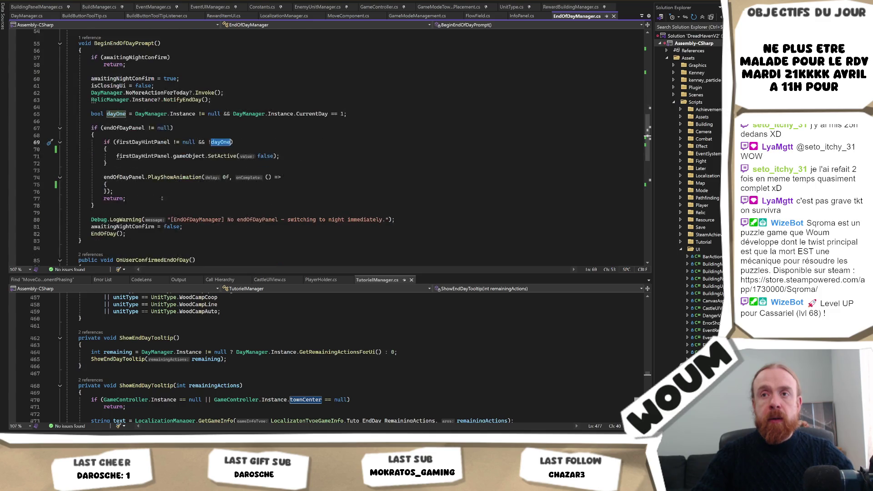
left_click(139, 184)
key("Return")
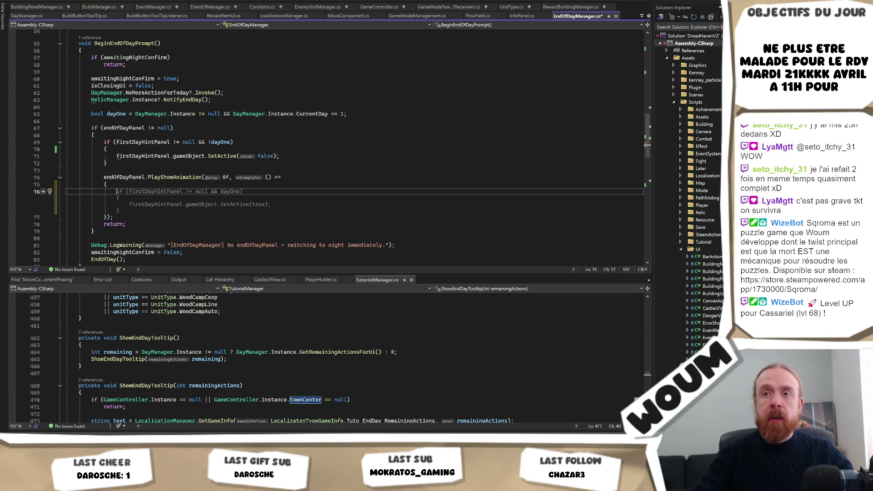
Accept the 'if (firstDayHintPanel != null && dayOne) SetActive(true)' suggestion, save, and return to Unity.
key("Tab")
key("ctrl+s")
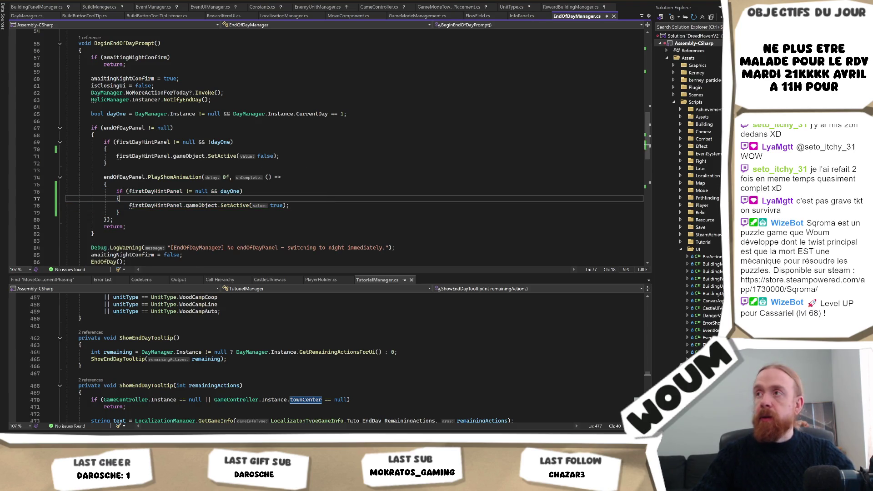
key("alt+Tab")
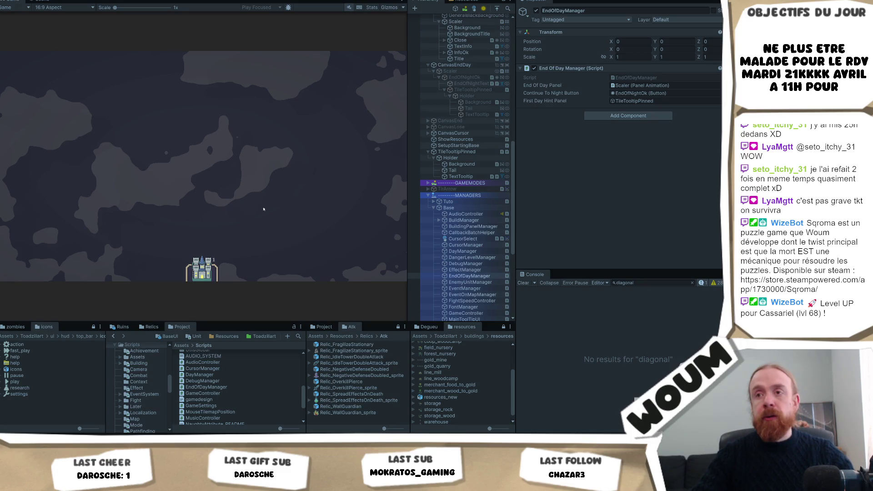
Start a fresh run: dismiss Welcome, found the settlement, and acknowledge the time hint.
left_click(212, 231)
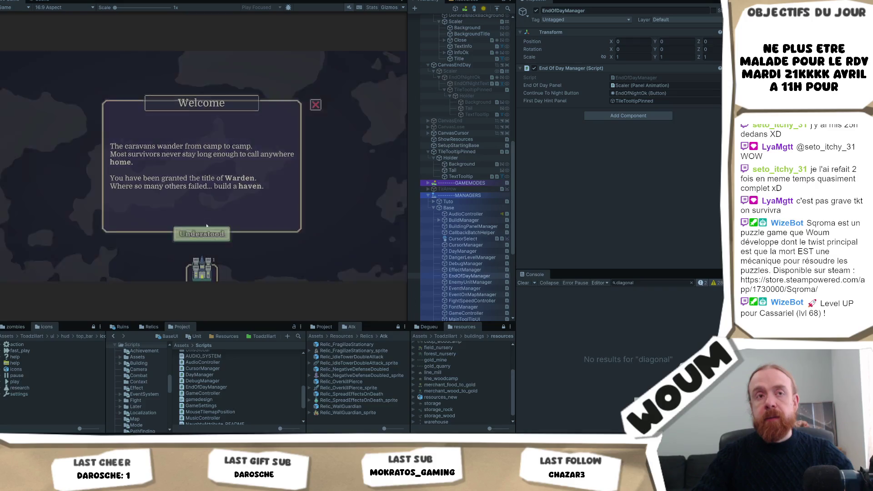
left_click(202, 216)
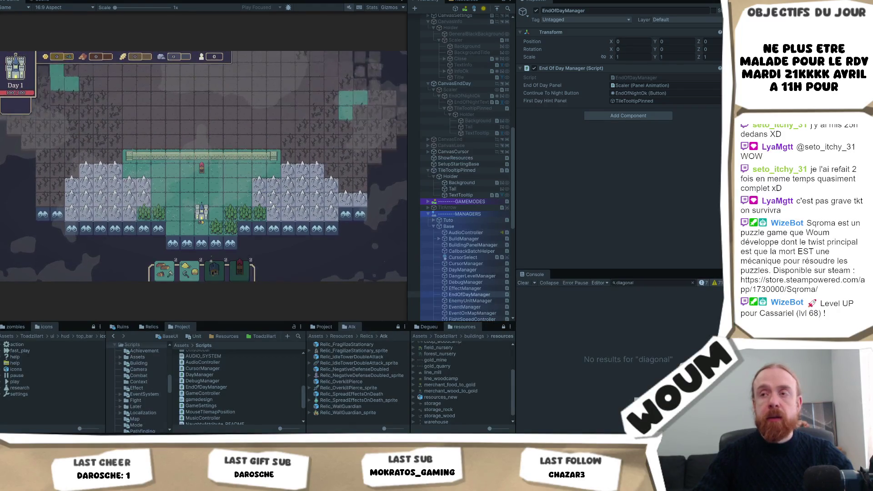
left_click(201, 230)
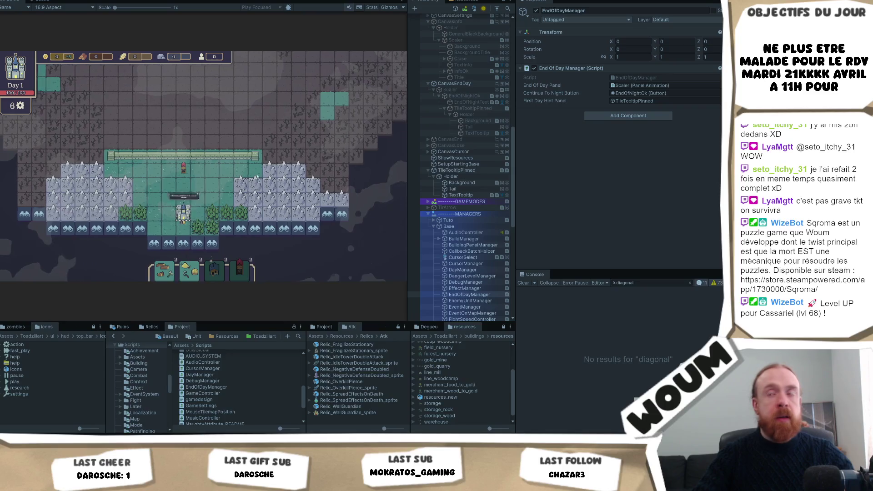
Reveal nearby tiles and set up a forest chopping camp until one action remains.
left_click(250, 216)
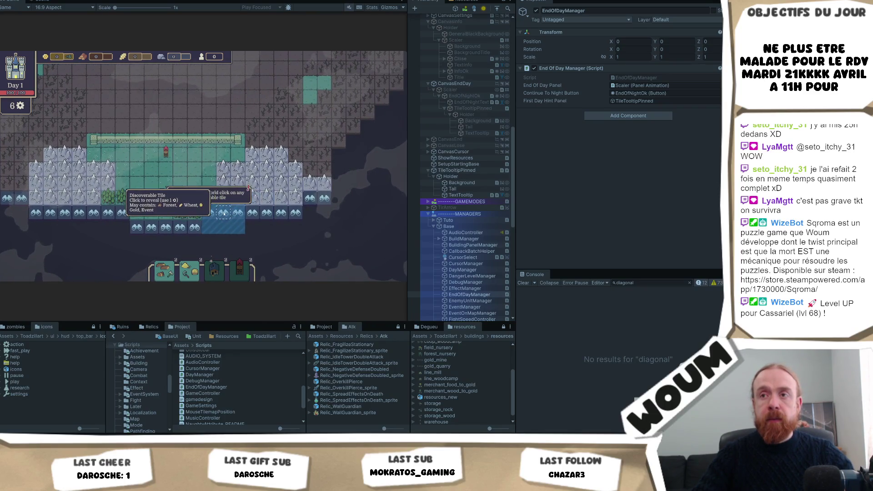
left_click(255, 228)
left_click(268, 227)
left_click(291, 217)
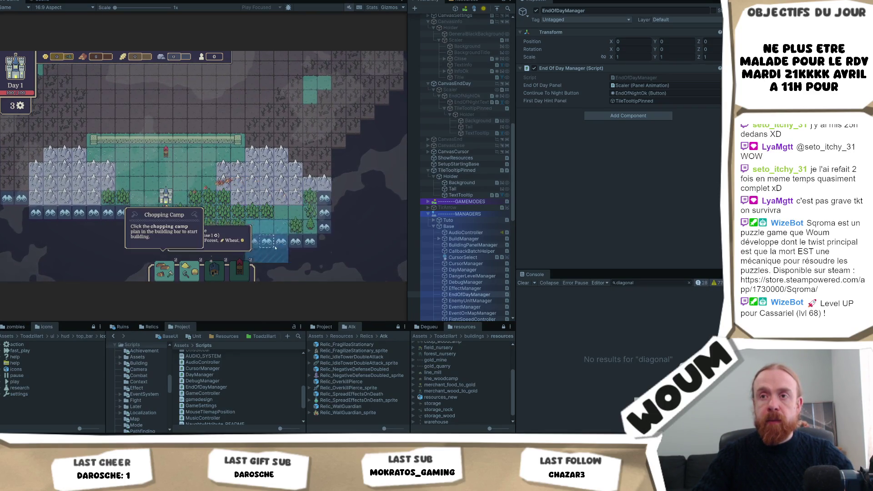
left_click(295, 241)
left_click(323, 189)
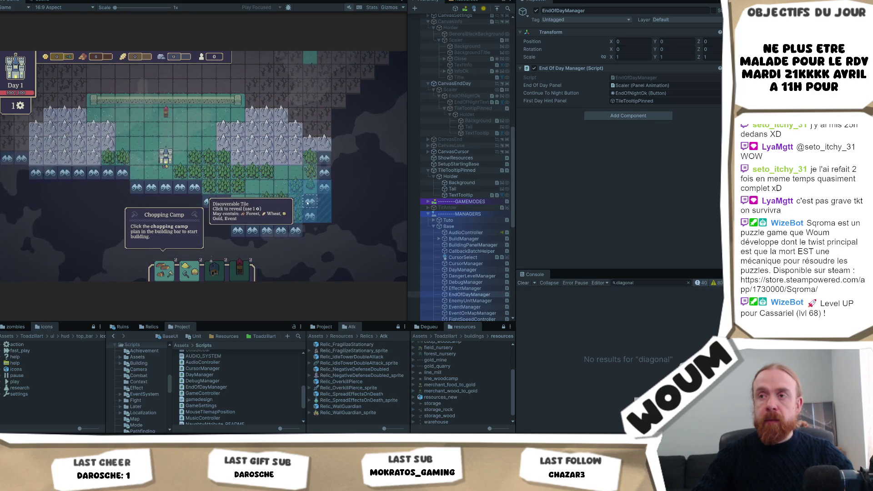
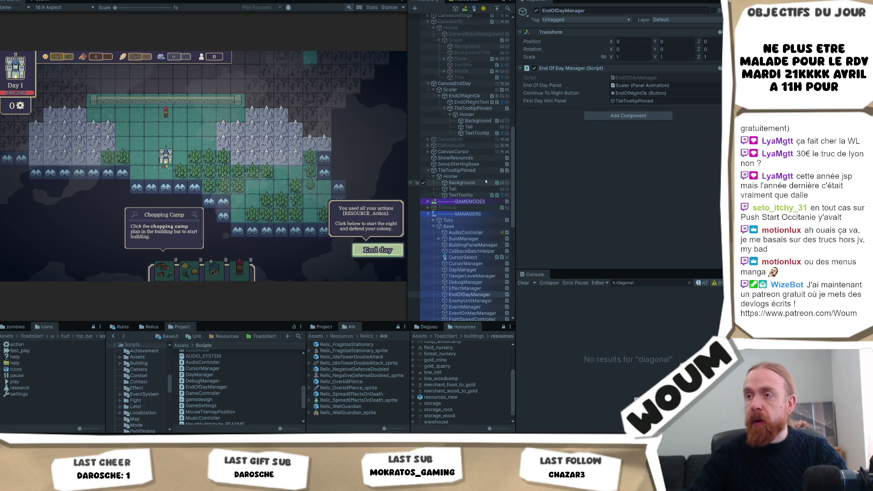
Select the tooltip text object and scroll through its Inspector components.
left_click(473, 195)
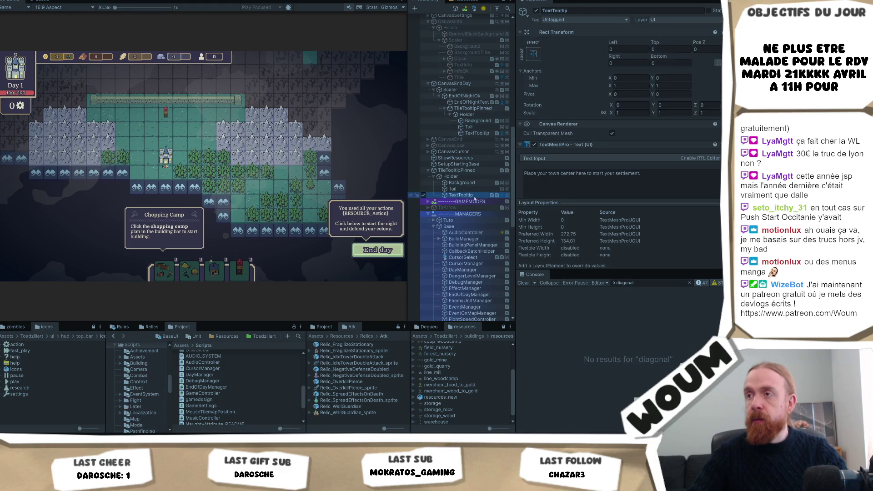
scroll(606, 171, "down", 8)
scroll(607, 171, "down", 4)
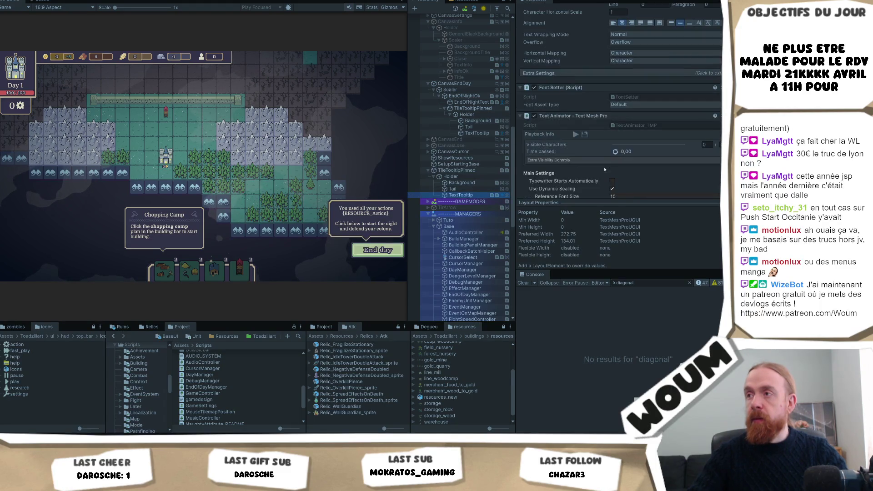
scroll(620, 112, "down", 2)
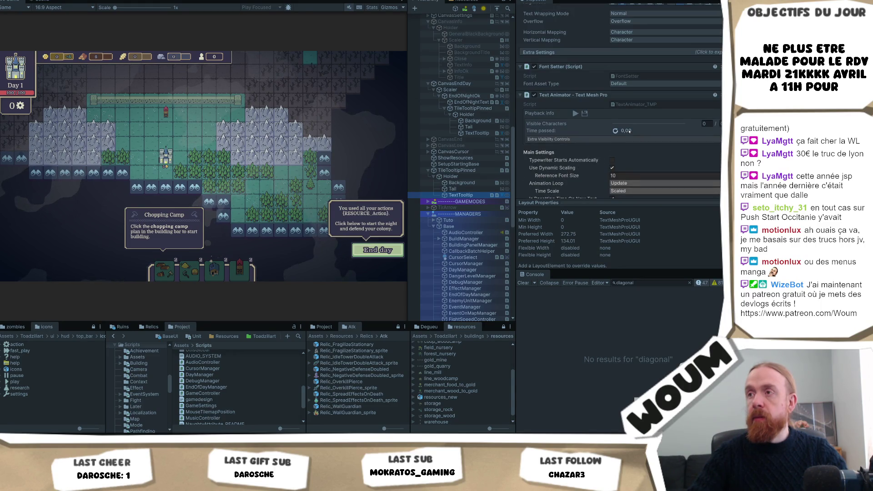
On the other TextTooltip, ping its TranslateTextValueUI script in the Localization/Translate folder.
left_click(478, 132)
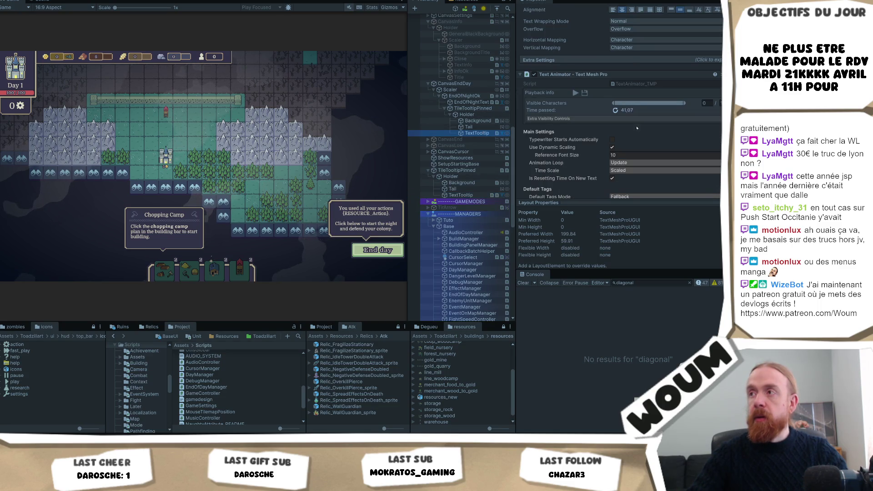
scroll(643, 131, "down", 10)
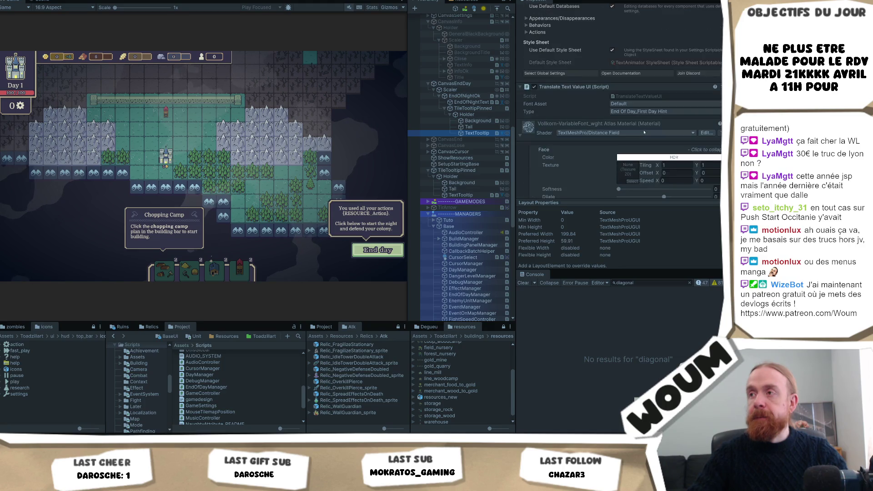
left_click(642, 97)
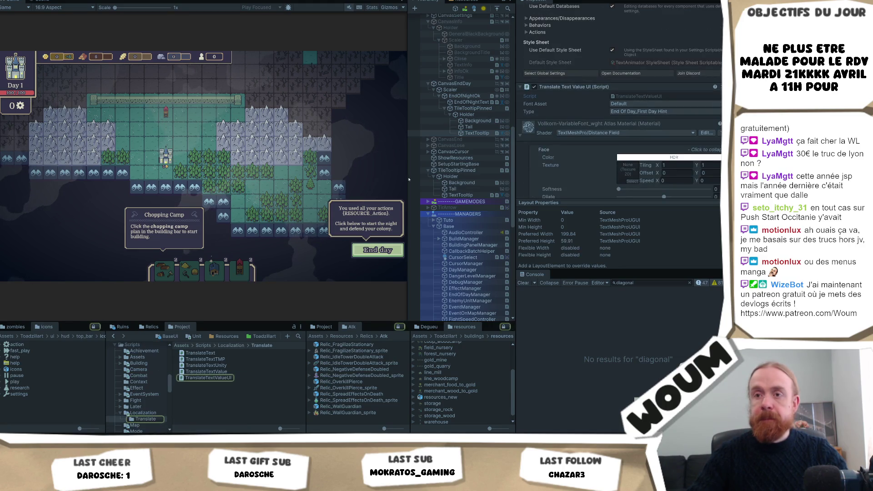
left_click(221, 382)
Show the TranslateTextValueUI script's preview, which returns LocalizationType.UI, in the Inspector.
left_click(222, 378)
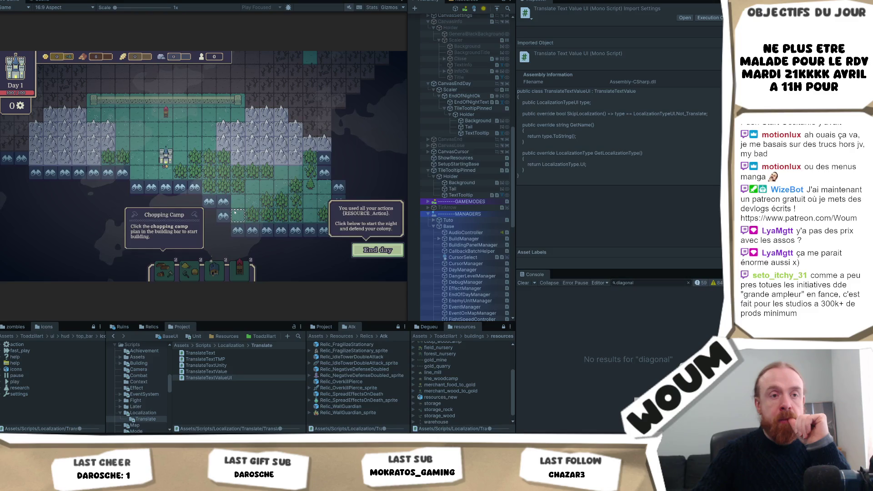
mouse_move(239, 163)
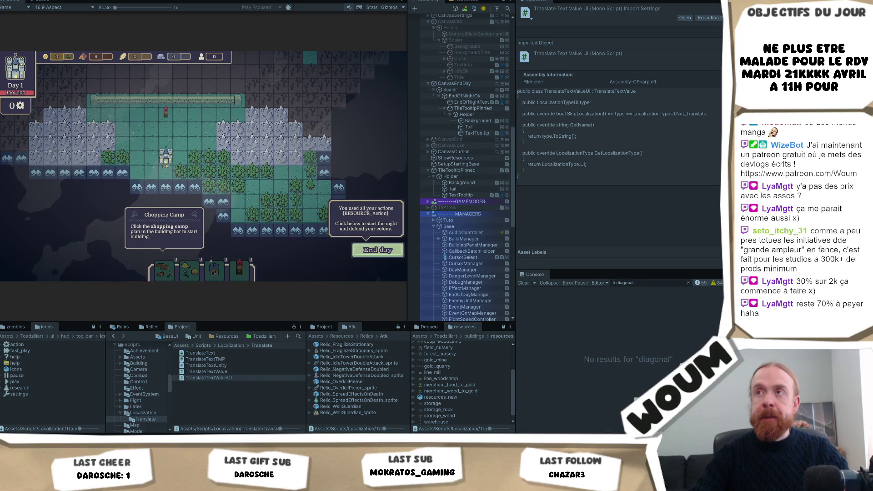
Start Play mode, dismiss the Welcome and Limited time dialogs, and found the settlement.
left_click(350, 1)
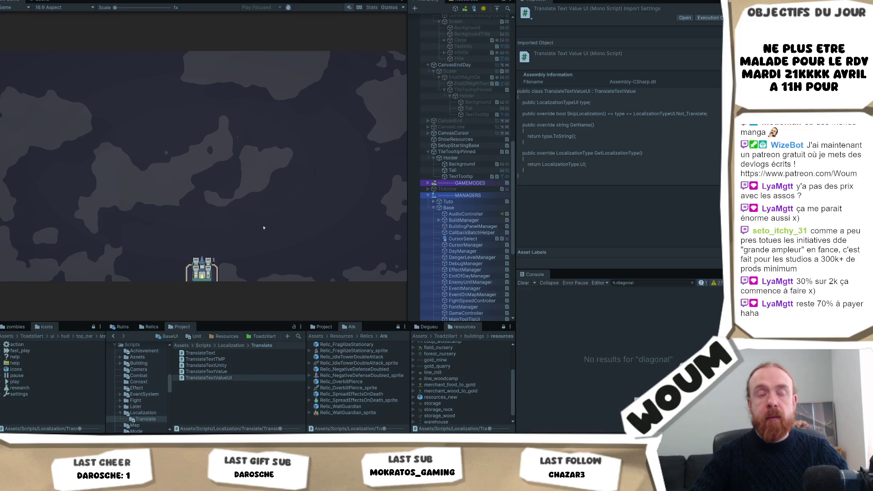
left_click(213, 234)
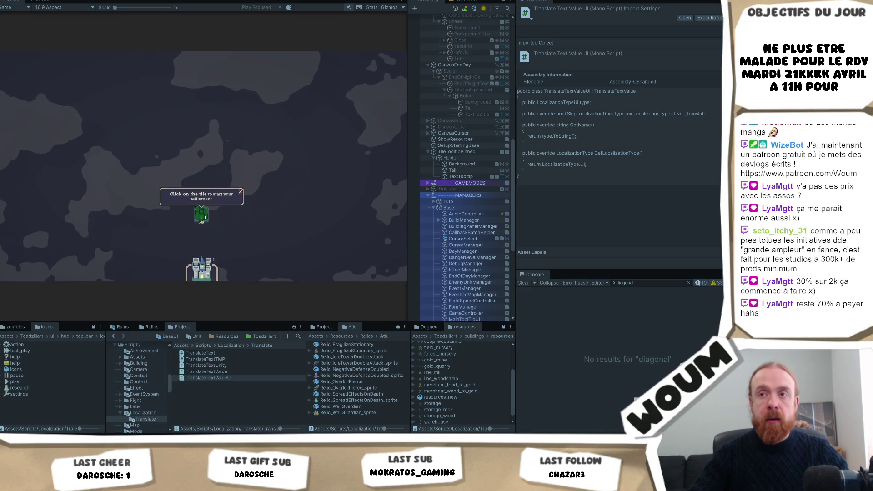
left_click(205, 218)
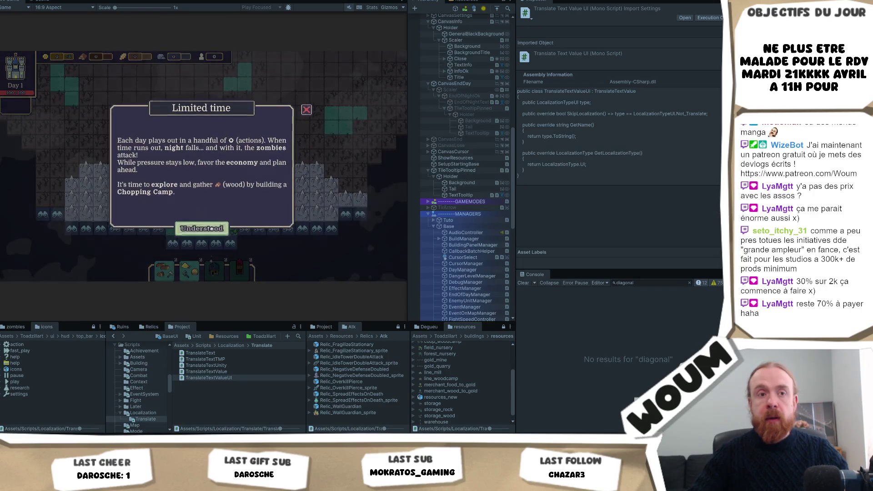
left_click(210, 228)
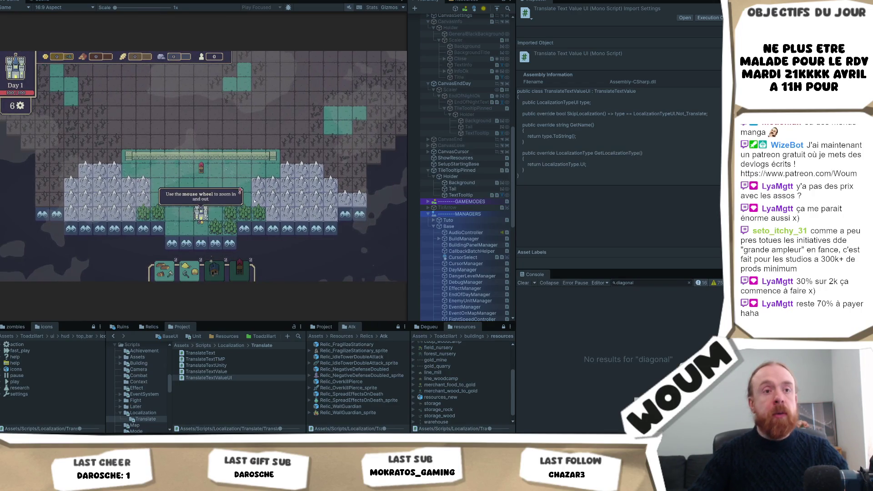
Reveal a forest tile, build a Chopping Camp there, and spend the remaining actions revealing fogged tiles.
scroll(255, 201, "up", 2)
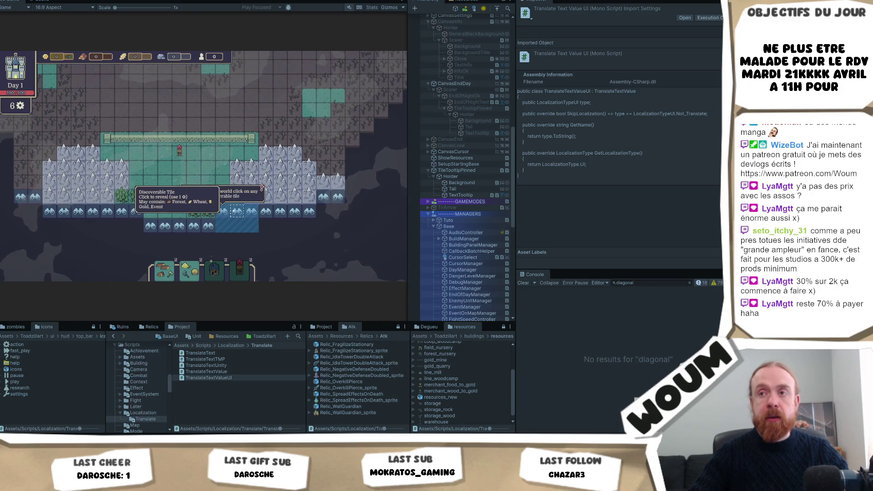
left_click(236, 210)
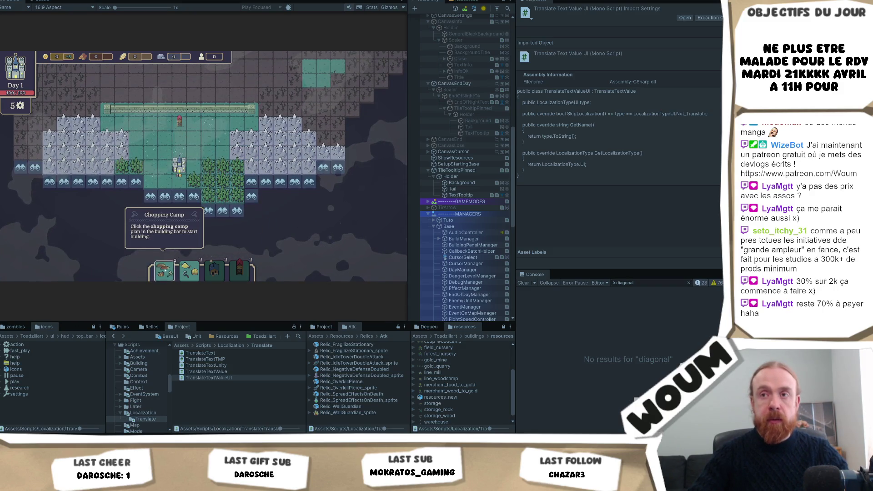
left_click(164, 270)
left_click(208, 182)
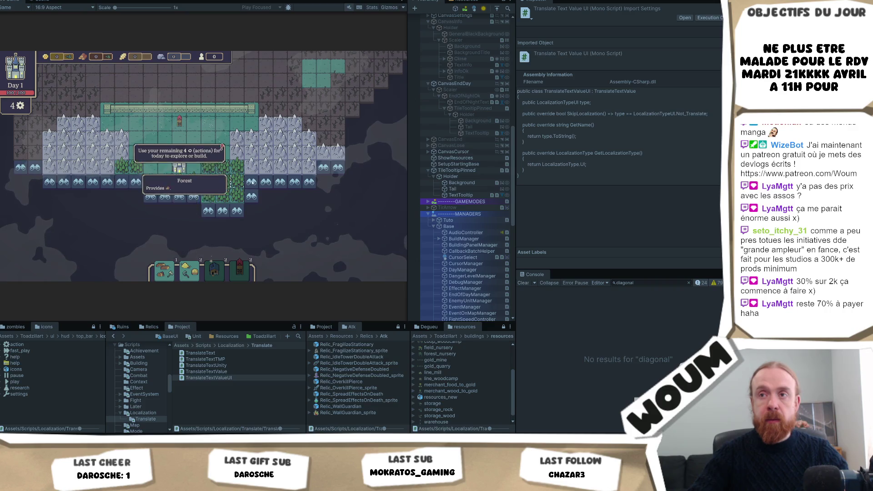
left_click(252, 199)
left_click(251, 216)
left_click(252, 231)
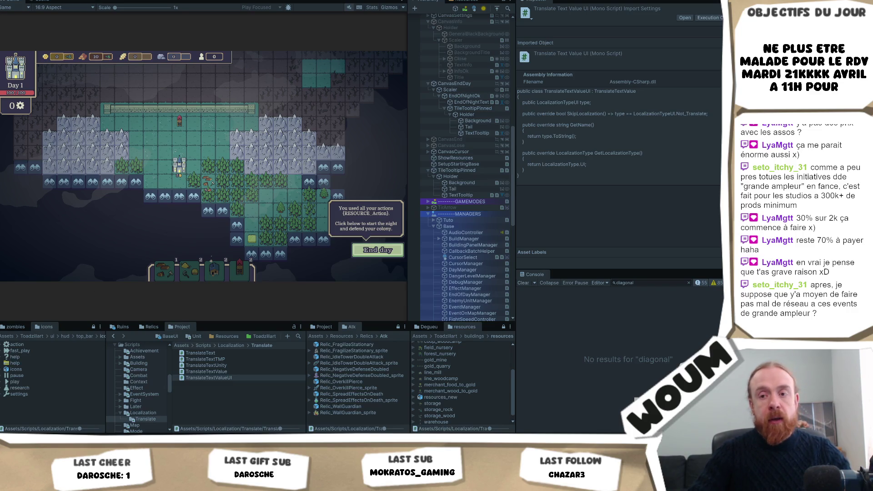
key("alt+Tab")
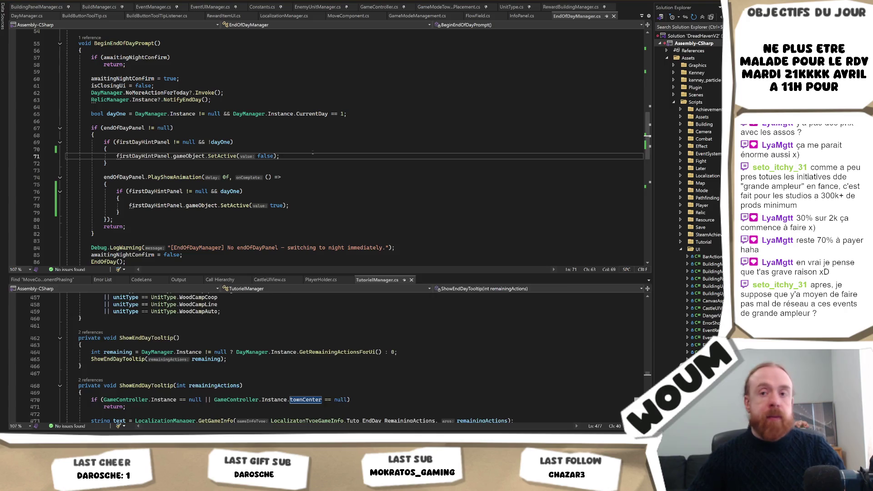
From the ReplaceResourcePlaceholders result, review TransformResourcePlaceholders' conversion of placeholders into sprite tags.
double_click(106, 329)
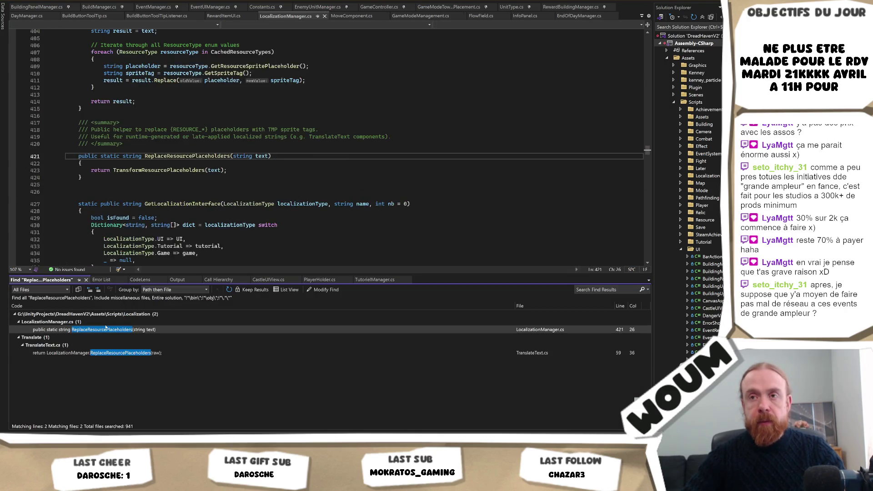
left_click(199, 180)
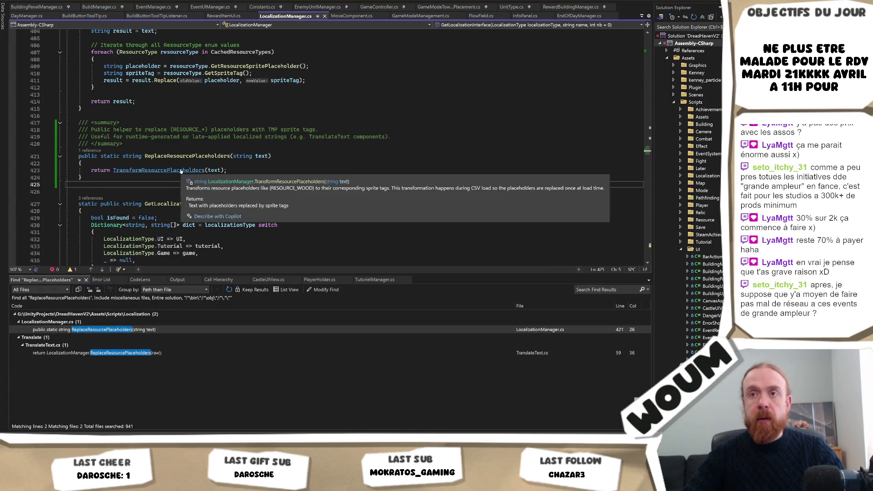
left_click(159, 170, "ctrl")
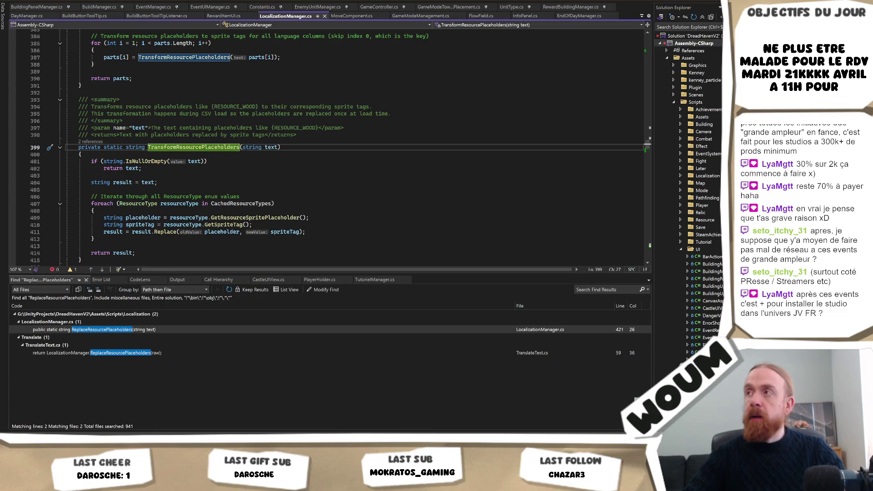
key("alt+Tab")
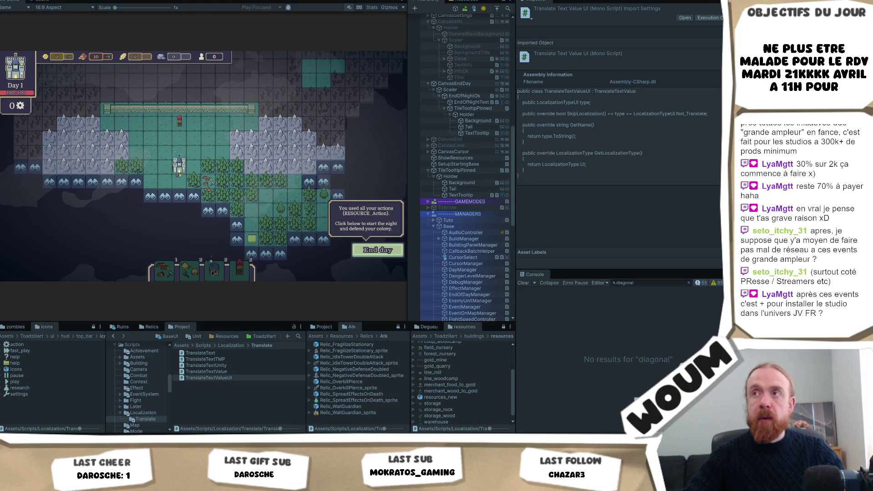
Restart Play mode with Ctrl+P so the game returns to the Welcome dialog.
key("ctrl+p")
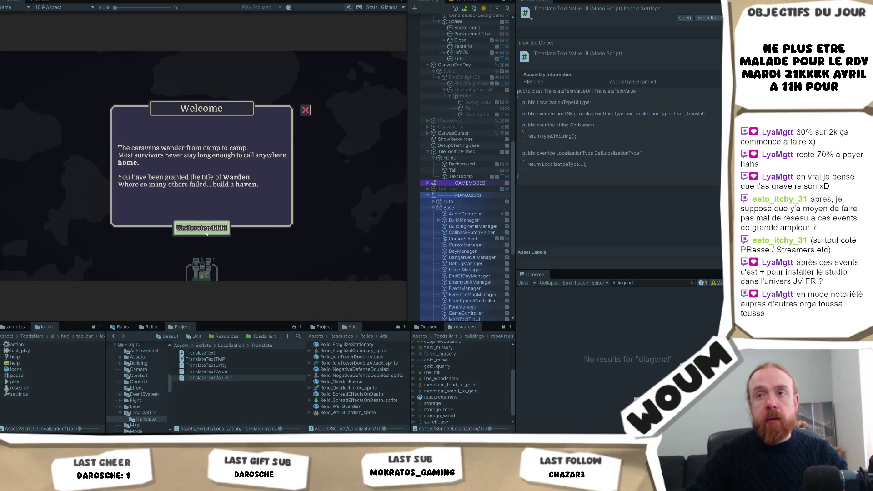
Dismiss the Welcome dialog, found the settlement, and close the Limited time tutorial.
left_click(206, 233)
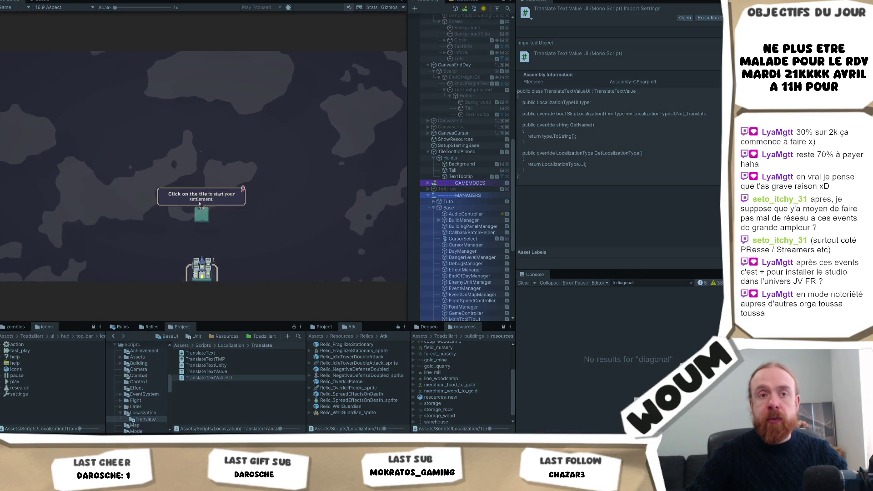
left_click(201, 214)
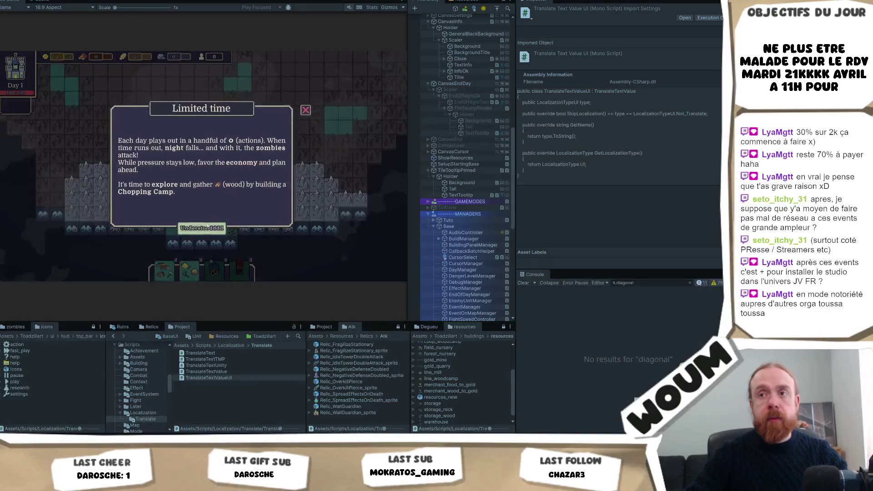
left_click(207, 227)
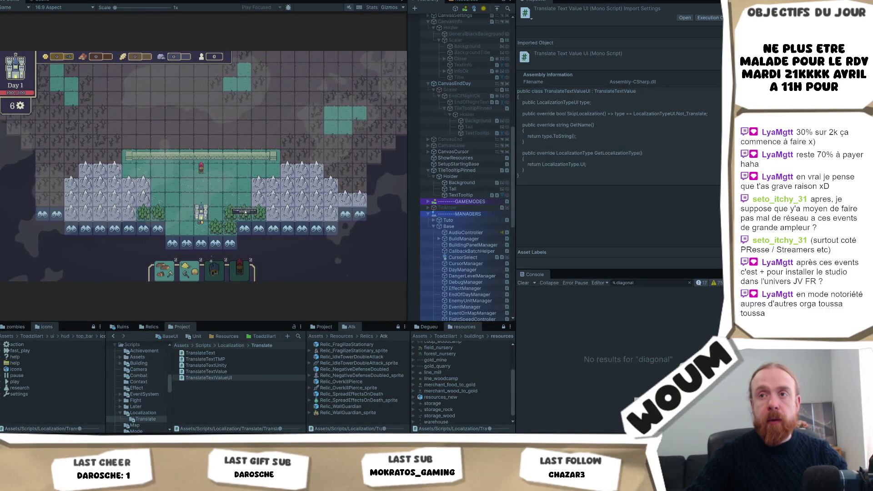
Reveal the last tiles below the castle until the end-of-day hint and End The Day prompt appear.
left_click(286, 223)
left_click(320, 245)
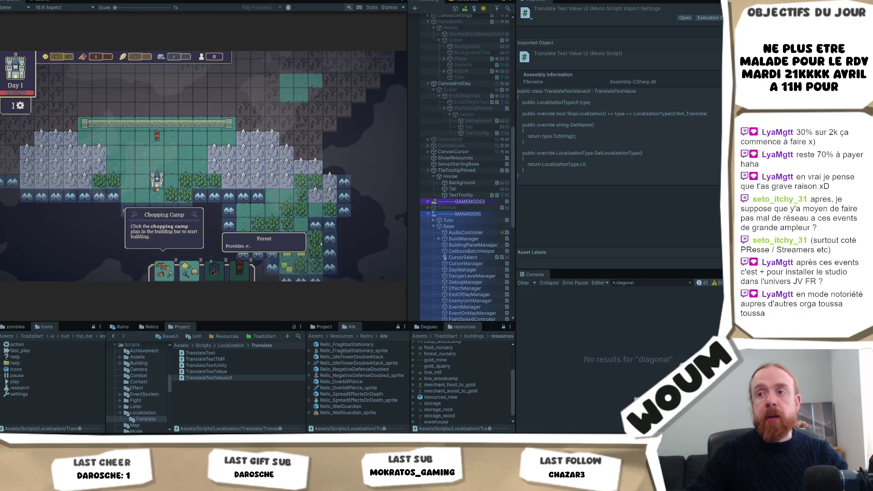
left_click(328, 241)
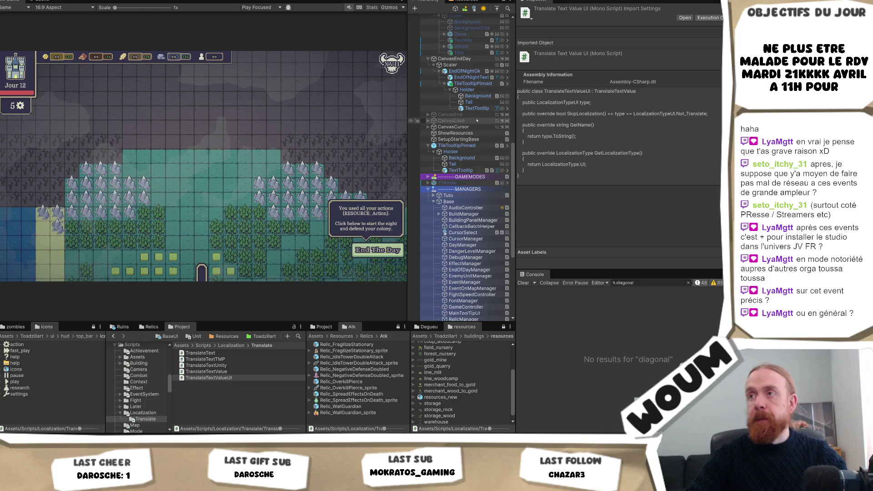
left_click(476, 84)
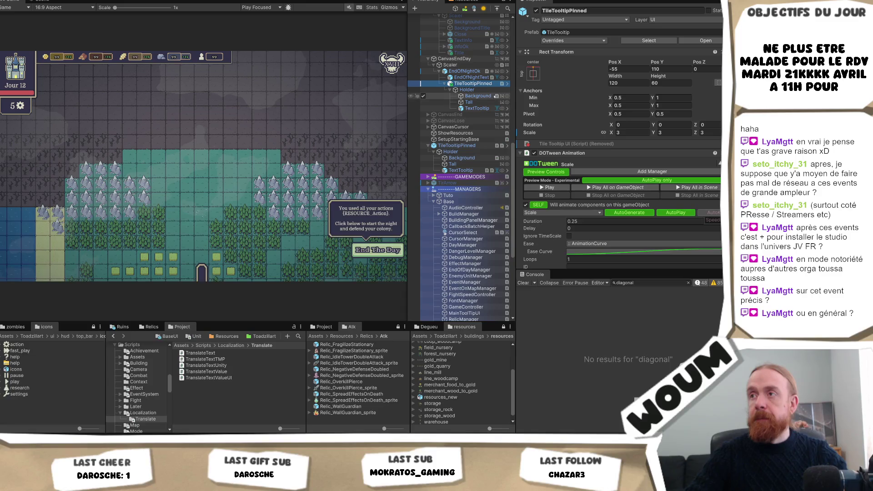
Change the TextTooltip text after 'You used all' to the placeholder 'ysdfsdfs'.
left_click(477, 109)
scroll(611, 157, "down", 2)
left_click(611, 157)
left_click(618, 151)
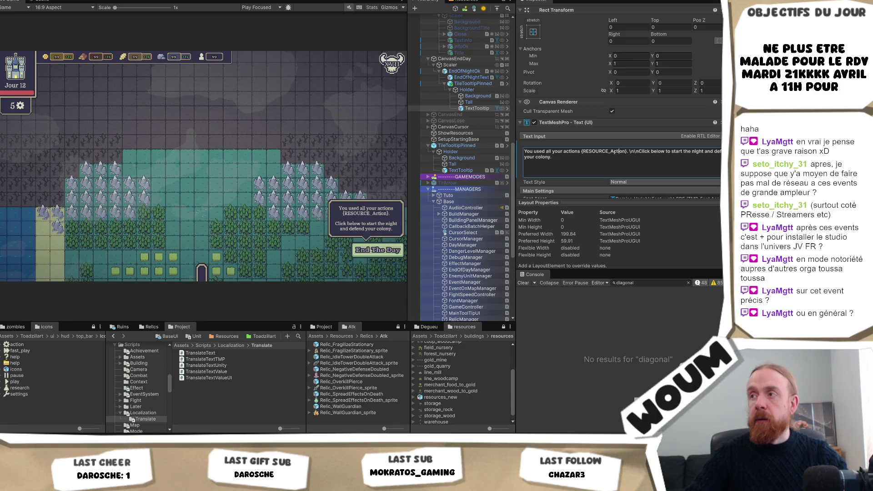
left_click_drag(551, 151, 594, 157)
type("ysdfsdfs")
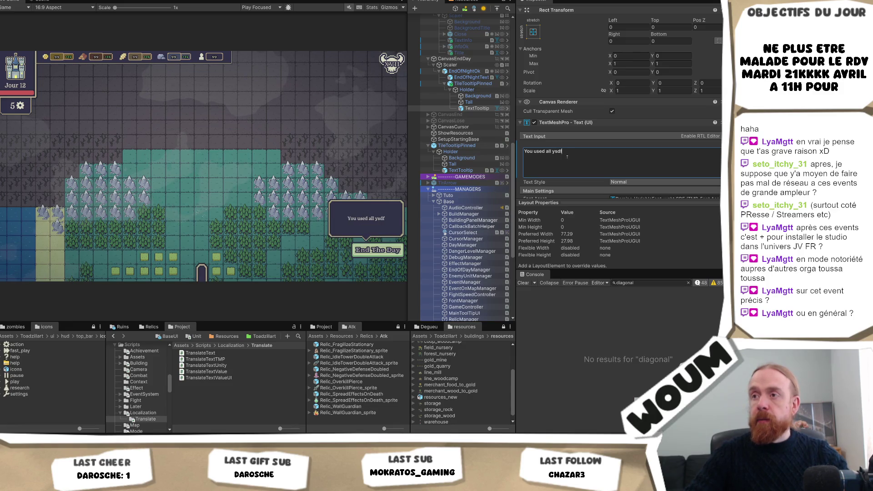
Check the Translate Text Value UI type is End Of Day_First Day Hint, then restart Play mode.
scroll(594, 157, "down", 10)
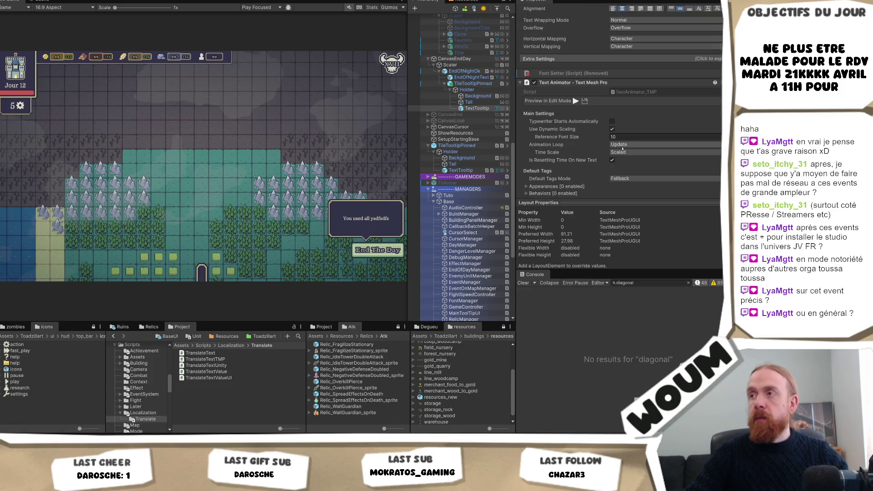
scroll(631, 137, "down", 10)
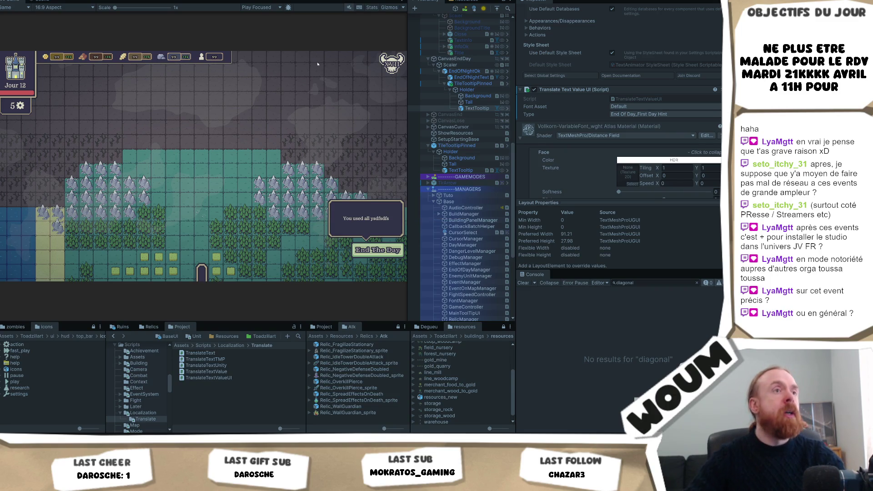
key("ctrl+p")
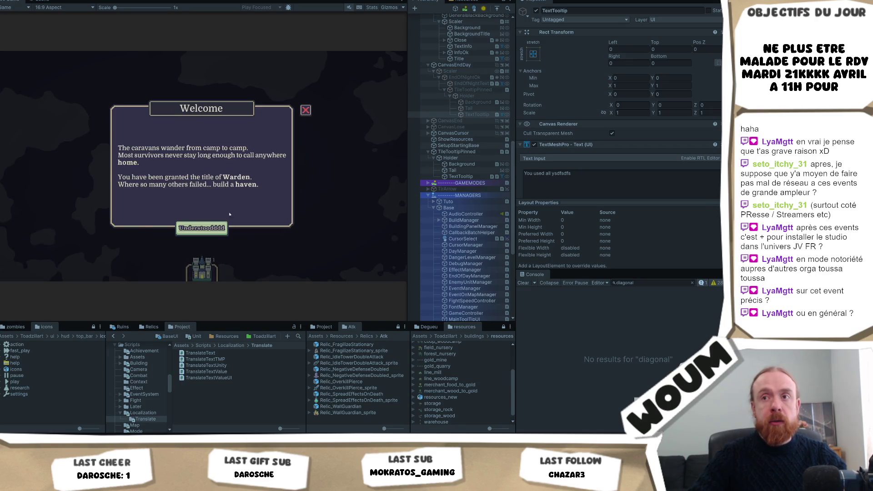
Dismiss the Welcome dialog, place the Town Center mid-map, and close the Limited time tutorial.
left_click(215, 229)
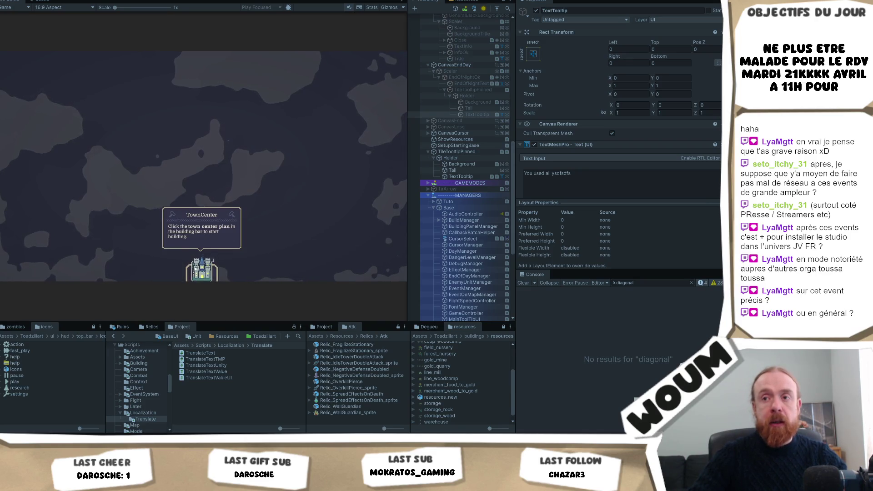
left_click(202, 269)
left_click(201, 213)
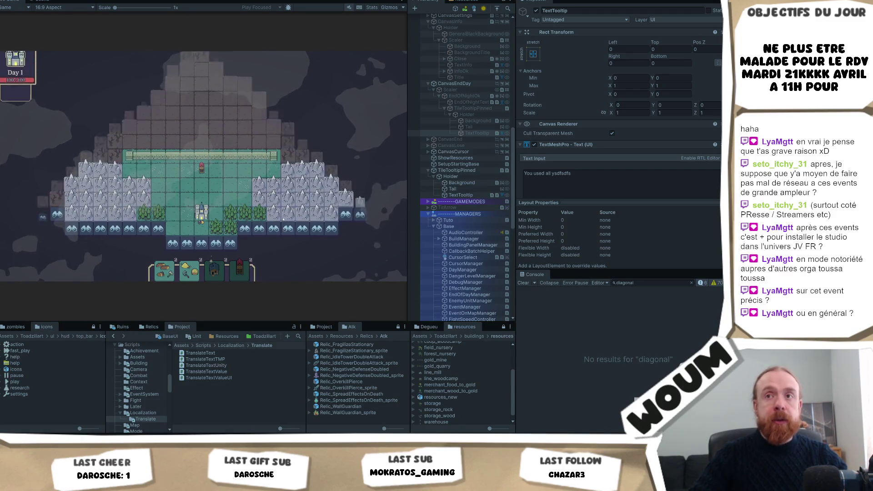
key("Return")
Reveal several fogged forest tiles to the right, spending actions down to the last one.
key("s")
key("d")
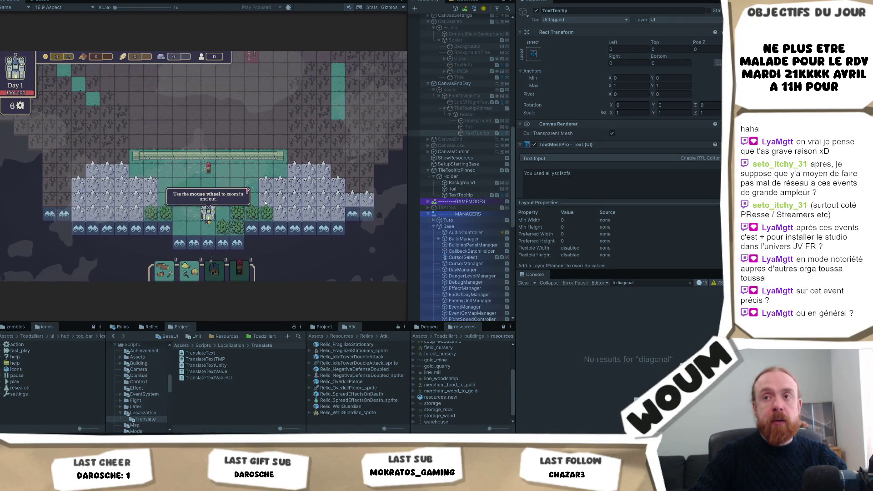
left_click(273, 204)
left_click(302, 203)
key("s")
left_click(329, 214)
left_click(332, 202)
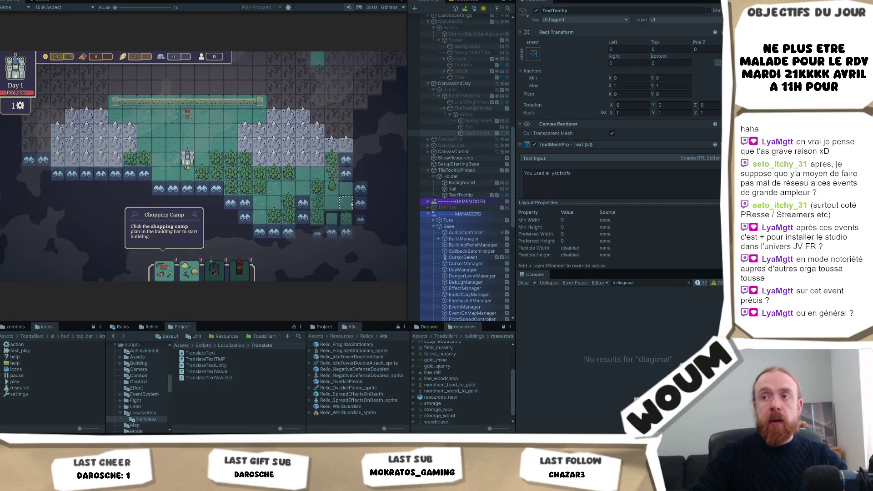
left_click(346, 174)
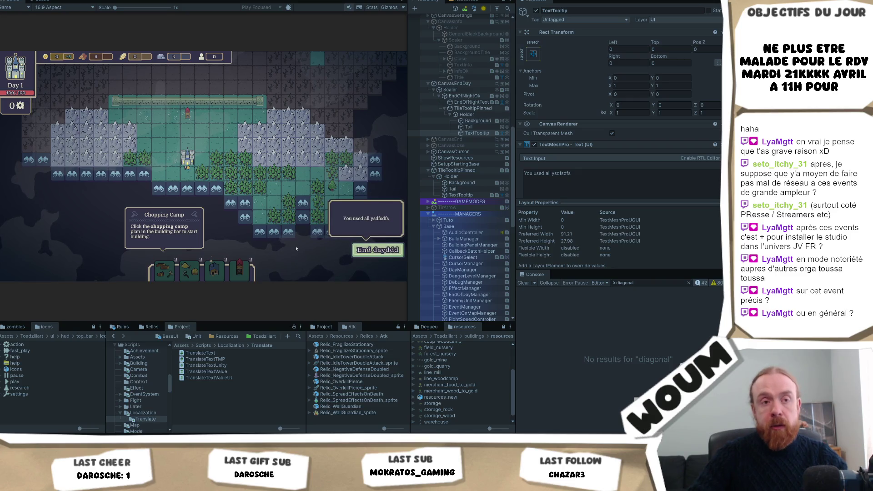
With TextTooltip selected, clear the 'diagonal' Console filter and scroll through the full log.
left_click(471, 134)
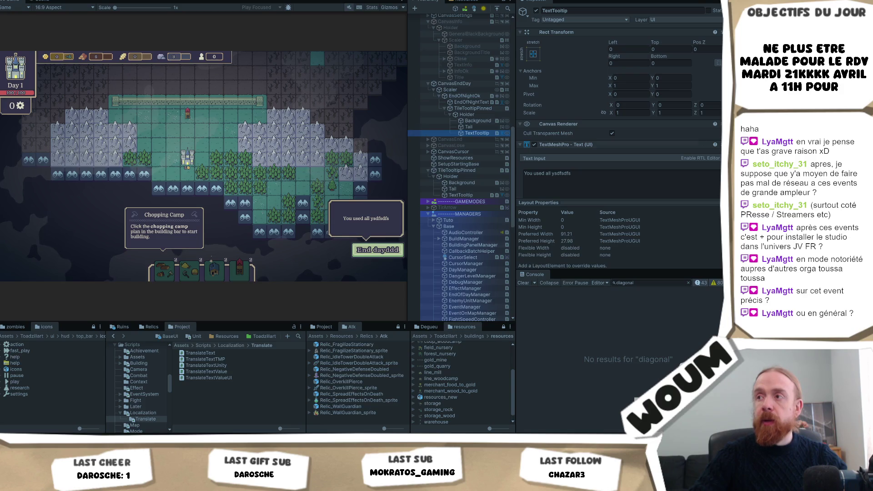
scroll(672, 166, "down", 5)
scroll(672, 166, "down", 10)
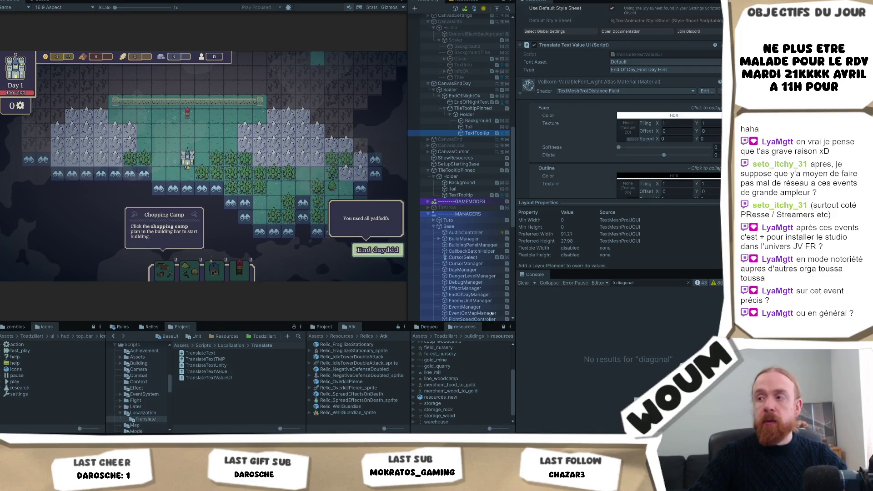
left_click(681, 282)
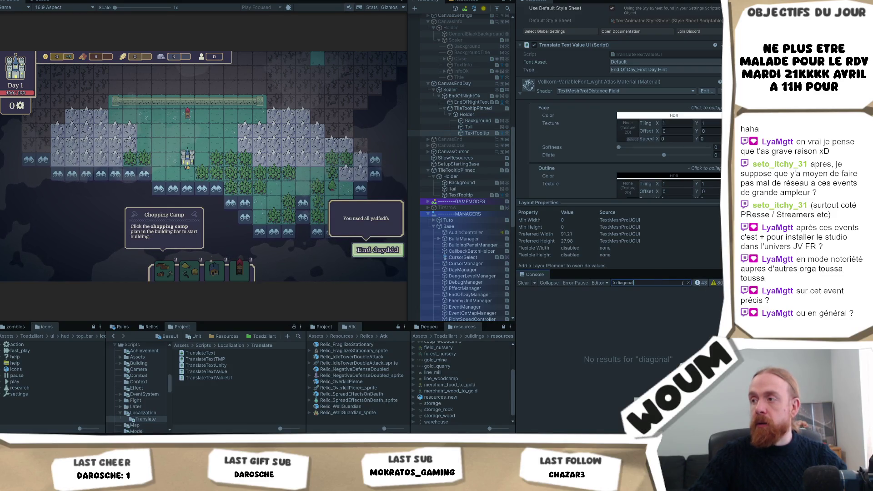
left_click(687, 283)
scroll(652, 373, "up", 6)
scroll(603, 363, "up", 4)
scroll(599, 348, "up", 10)
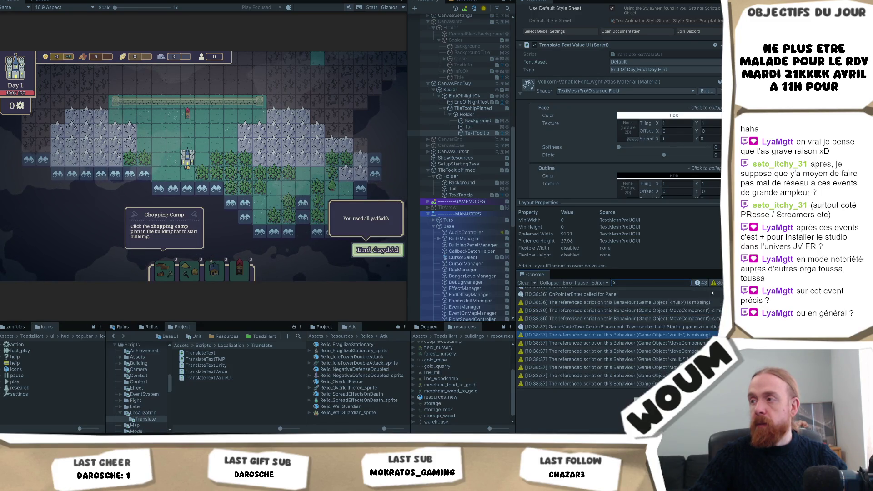
scroll(644, 332, "down", 5)
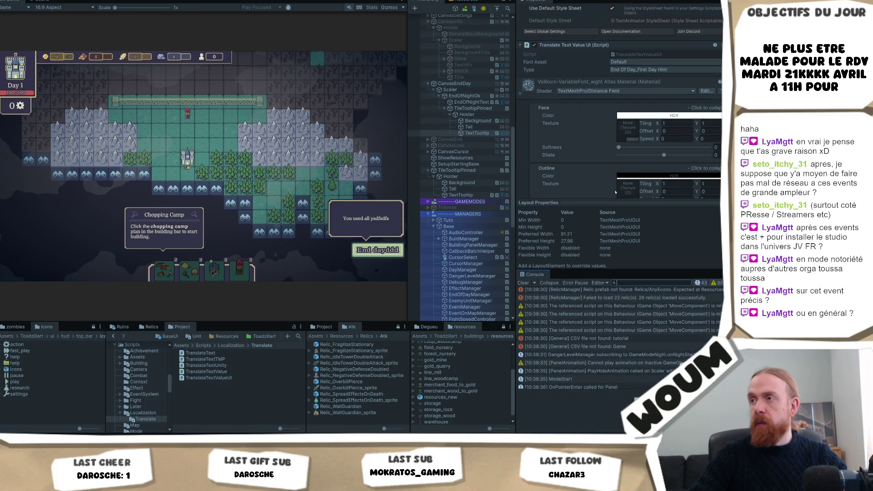
scroll(663, 146, "up", 3)
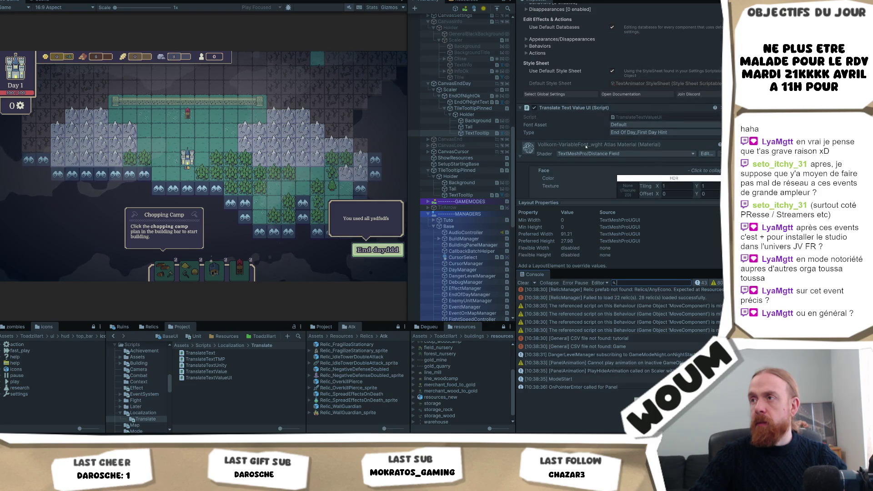
scroll(585, 146, "up", 5)
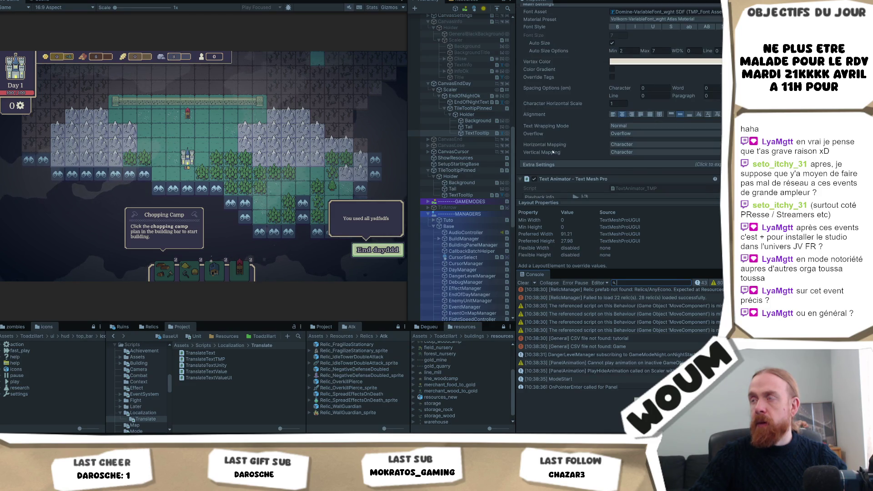
scroll(553, 152, "down", 2)
Collapse the Text Animator component in the TextTooltip Inspector.
left_click(520, 137)
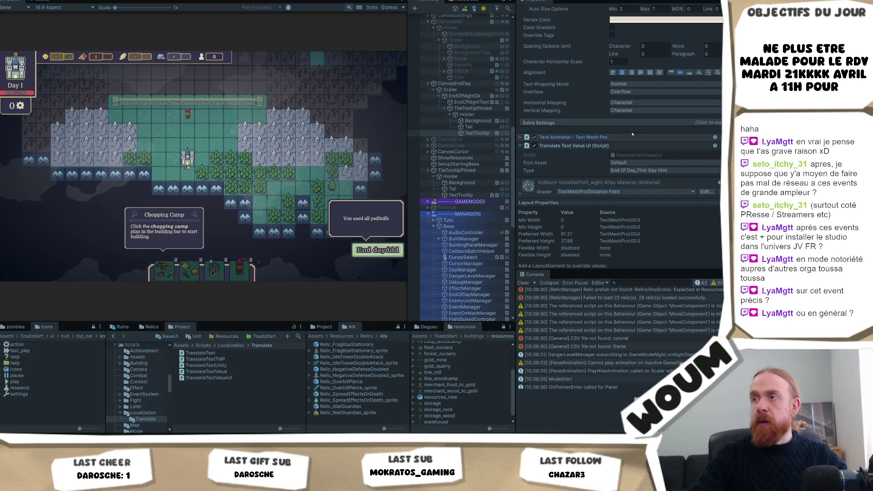
scroll(637, 139, "up", 6)
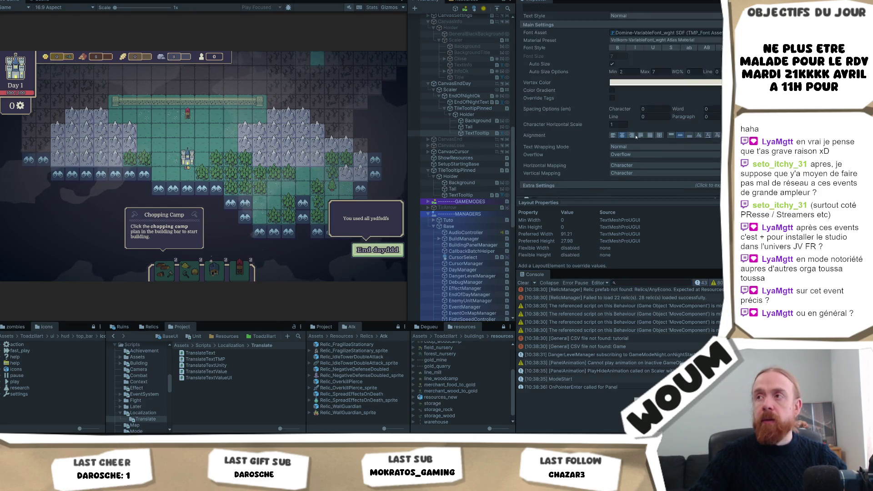
scroll(636, 135, "up", 3)
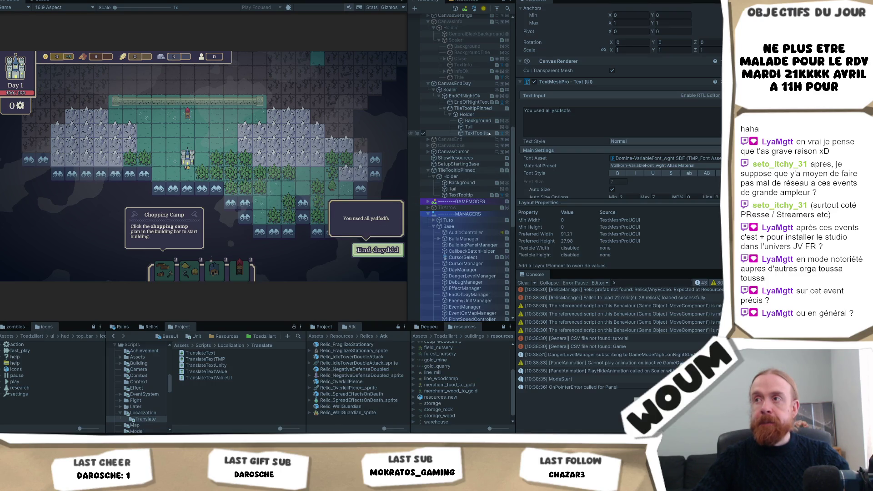
Reselect TextTooltip after viewing Background, and drag the splitter left to widen the Inspector.
left_click(468, 127)
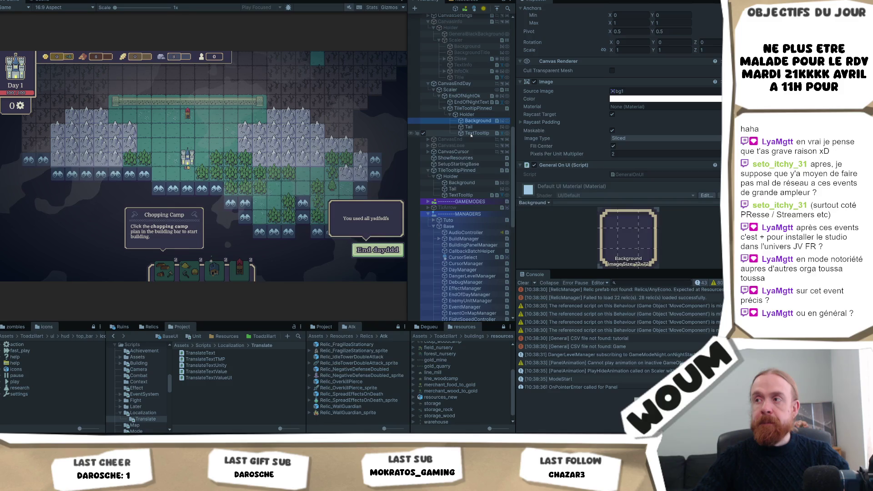
left_click(471, 134)
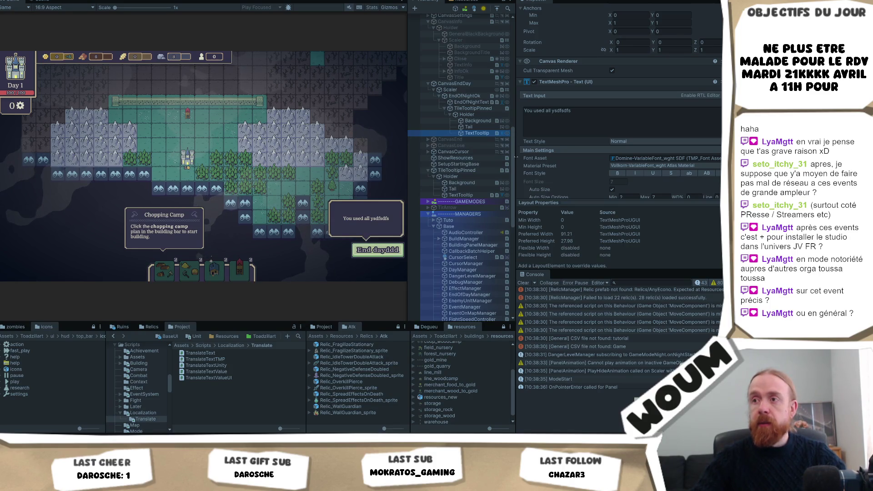
left_click_drag(515, 156, 507, 158)
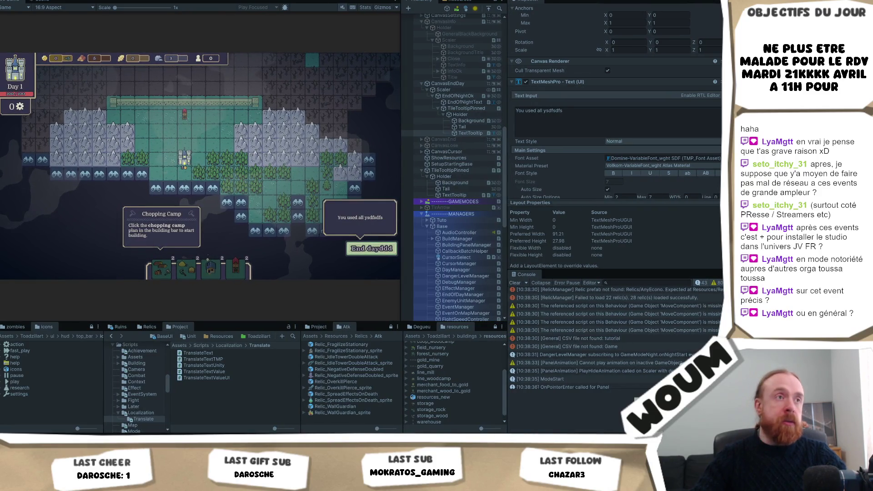